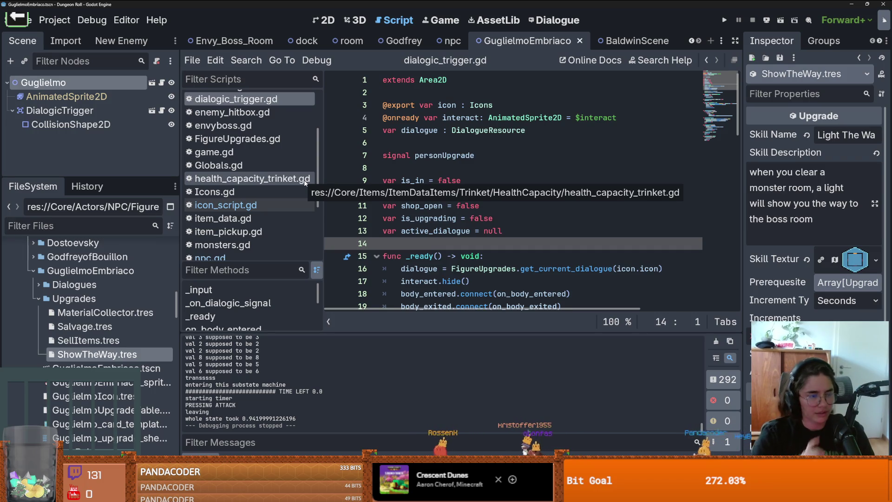
Step: Open the Envy_Boss_Room scene and bring up its root's BossRoom.gd script
{"action": "left_click", "coordinate": [235, 41]}
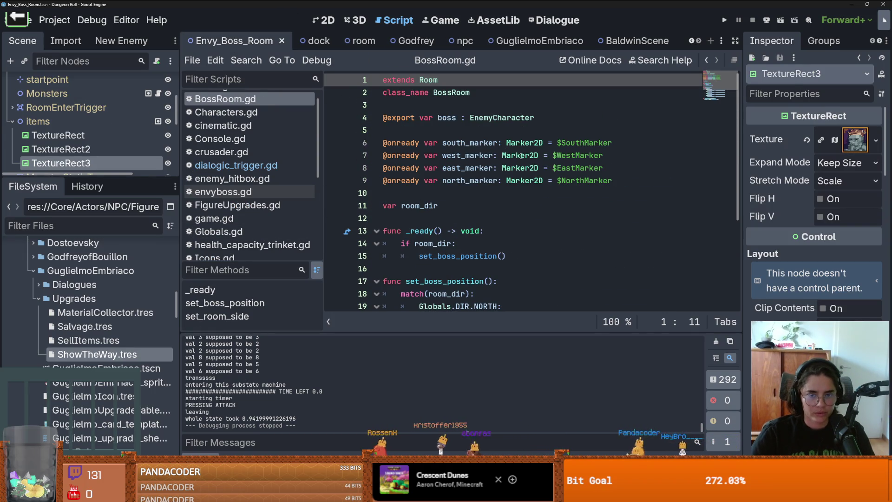
{"action": "scroll", "coordinate": [158, 93], "scroll_direction": "up", "scroll_amount": 5}
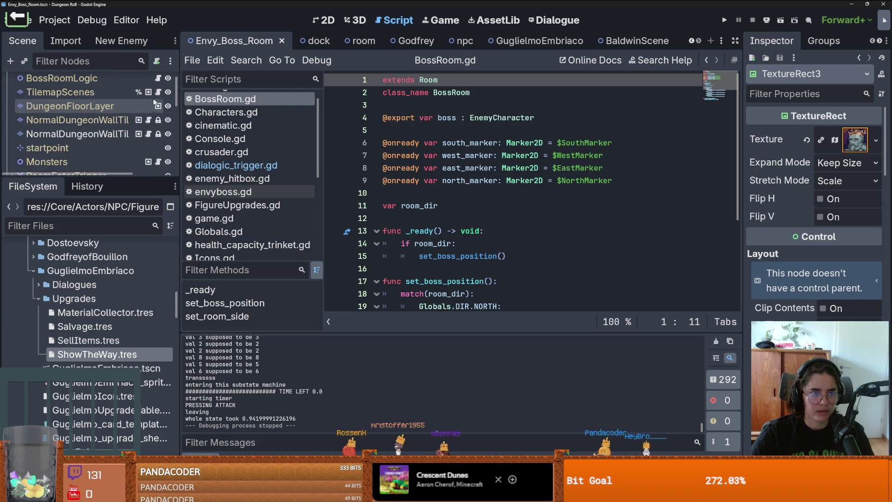
{"action": "left_click", "coordinate": [159, 83]}
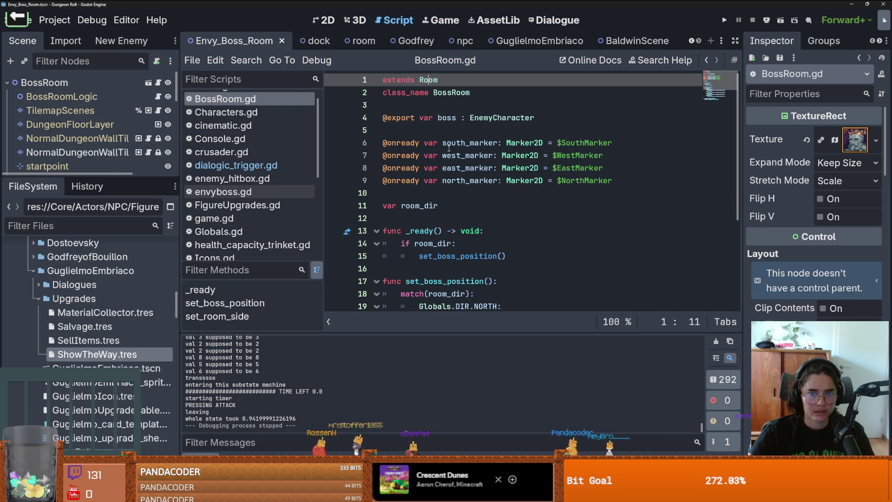
{"action": "scroll", "coordinate": [461, 96], "scroll_direction": "down", "scroll_amount": 1}
{"action": "scroll", "coordinate": [461, 97], "scroll_direction": "up", "scroll_amount": 1}
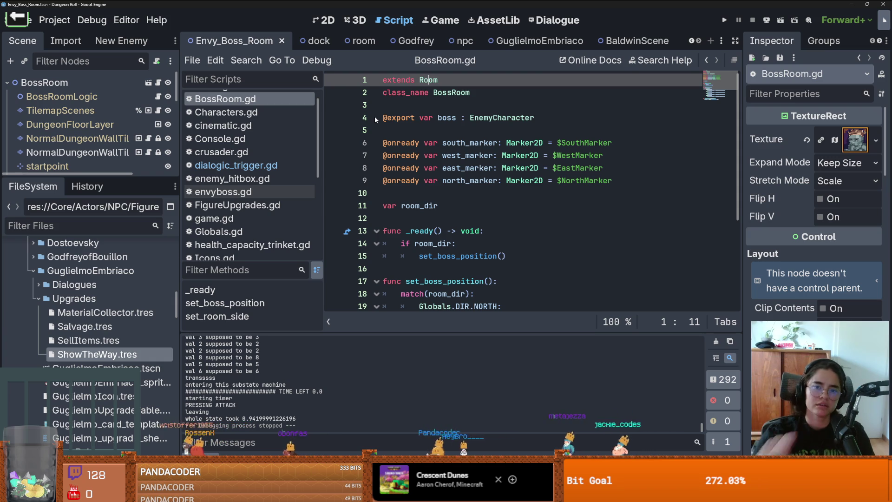
{"action": "scroll", "coordinate": [488, 148], "scroll_direction": "down", "scroll_amount": 1}
{"action": "scroll", "coordinate": [488, 148], "scroll_direction": "up", "scroll_amount": 1}
Step: Switch to the room scene and select the var coordinates line 15 in room_generation.gd
{"action": "left_click", "coordinate": [361, 41]}
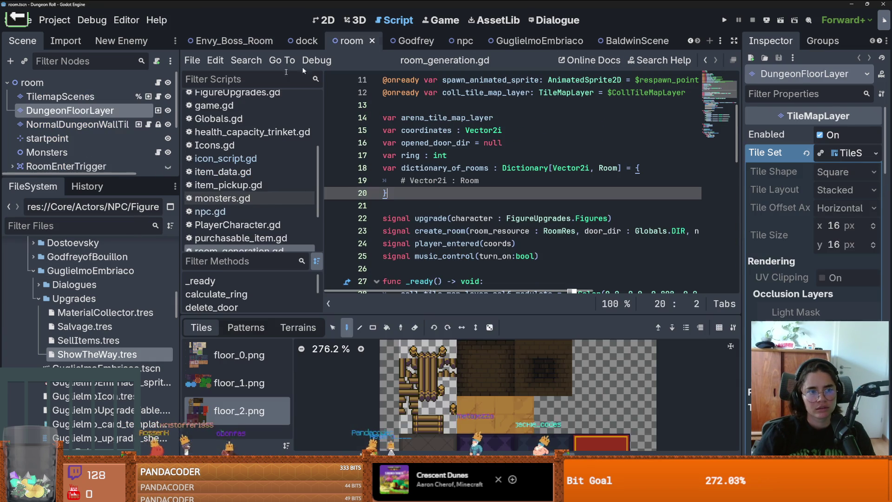
{"action": "scroll", "coordinate": [466, 184], "scroll_direction": "up", "scroll_amount": 4}
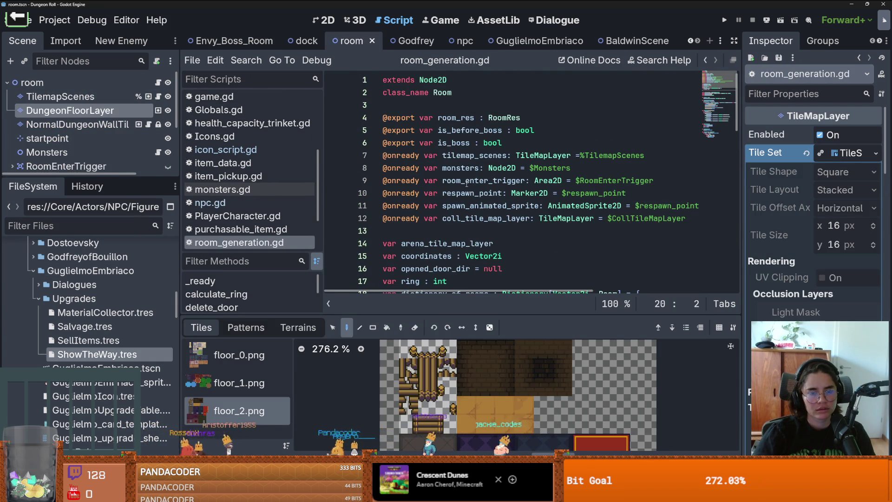
{"action": "scroll", "coordinate": [466, 184], "scroll_direction": "down", "scroll_amount": 1}
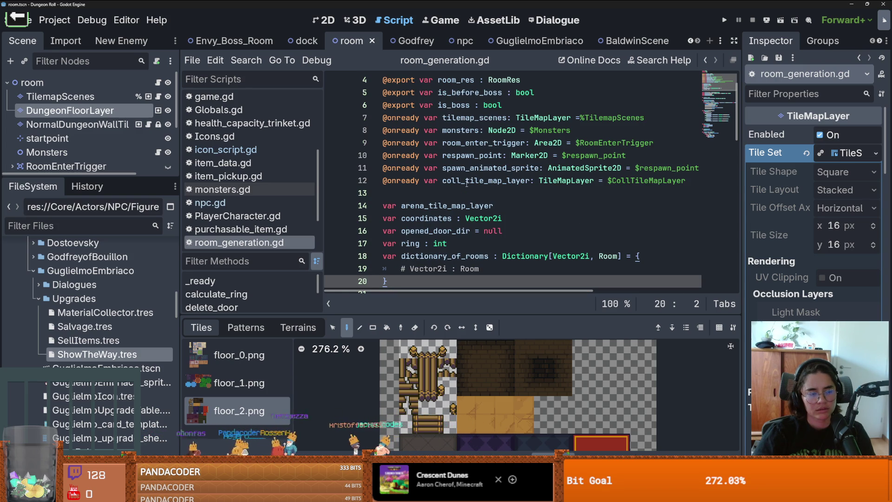
{"action": "scroll", "coordinate": [465, 184], "scroll_direction": "down", "scroll_amount": 2}
{"action": "scroll", "coordinate": [465, 184], "scroll_direction": "up", "scroll_amount": 3}
{"action": "scroll", "coordinate": [466, 183], "scroll_direction": "down", "scroll_amount": 5}
{"action": "scroll", "coordinate": [466, 184], "scroll_direction": "up", "scroll_amount": 2}
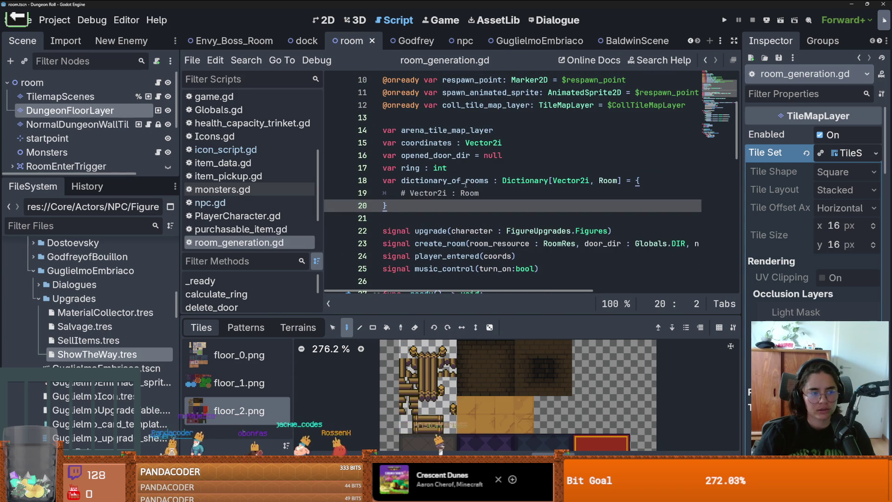
{"action": "left_click", "coordinate": [438, 142]}
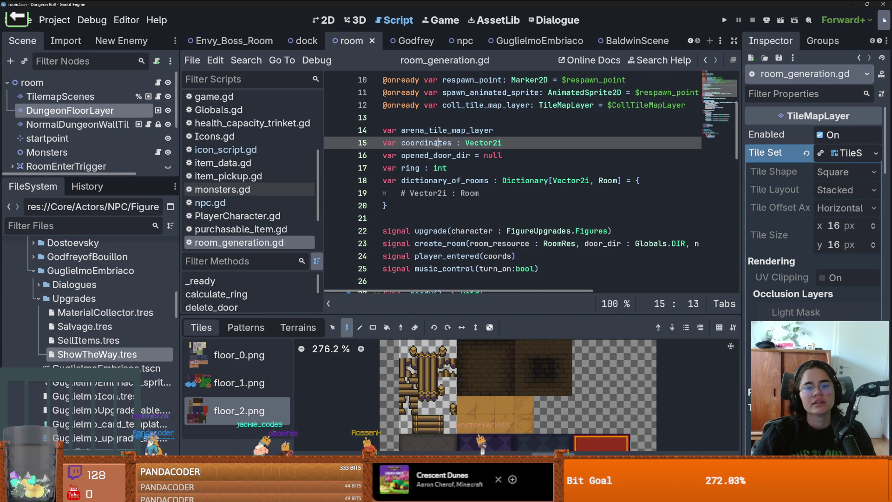
{"action": "triple_click", "coordinate": [435, 144]}
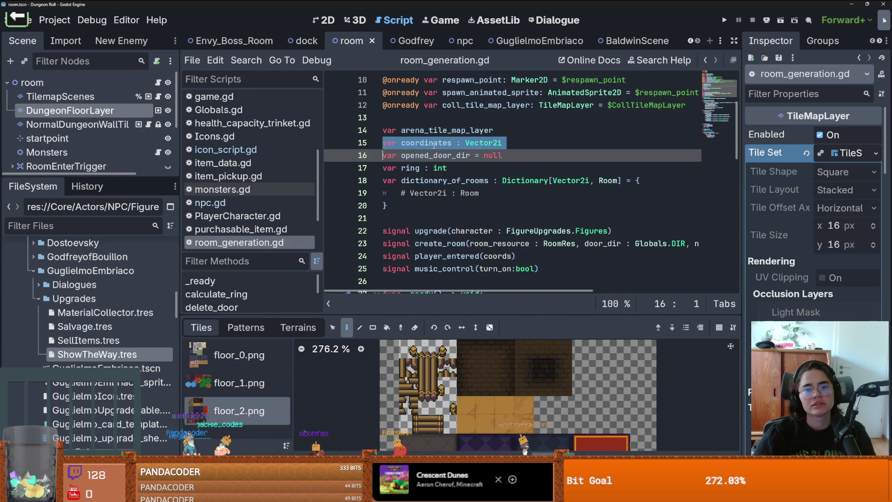
Step: Scroll the open scenes left and switch to the Dungeon scene
{"action": "left_click", "coordinate": [689, 42]}
{"action": "scroll", "coordinate": [689, 41], "scroll_direction": "up", "scroll_amount": 5}
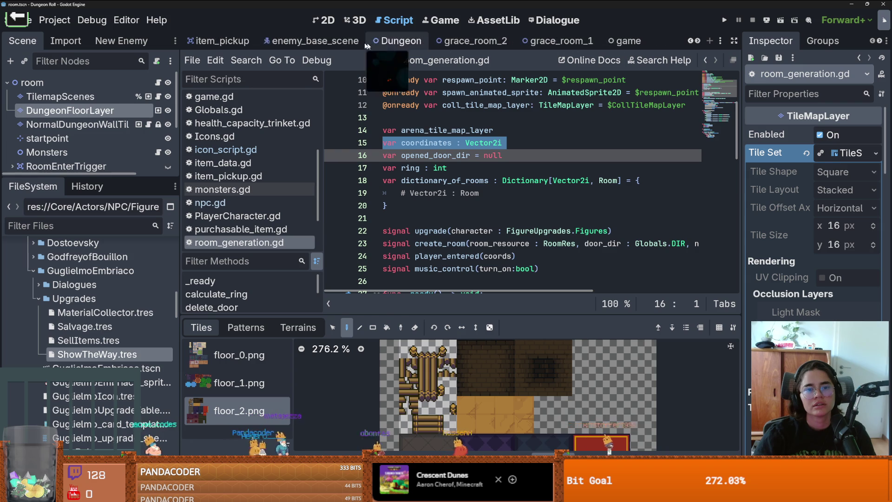
{"action": "left_click", "coordinate": [385, 42]}
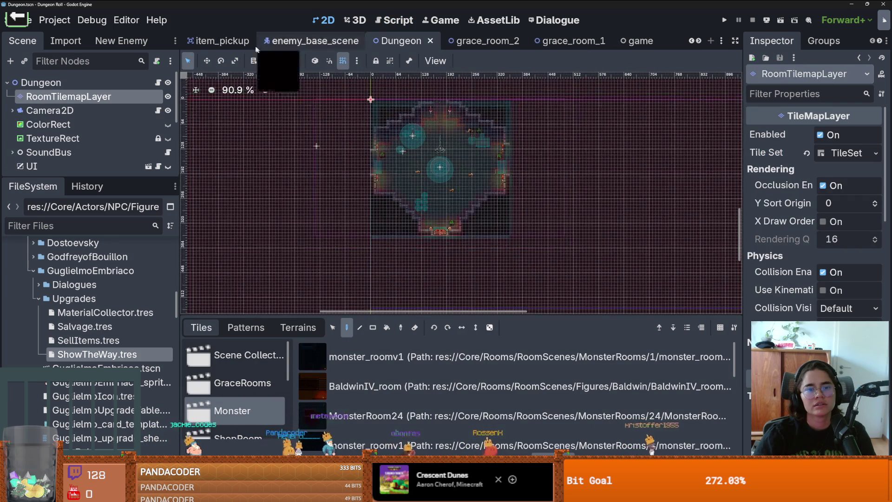
Step: Pick BaldwinIV_room from the Monster room collection as the tile to paint
{"action": "left_click", "coordinate": [425, 394]}
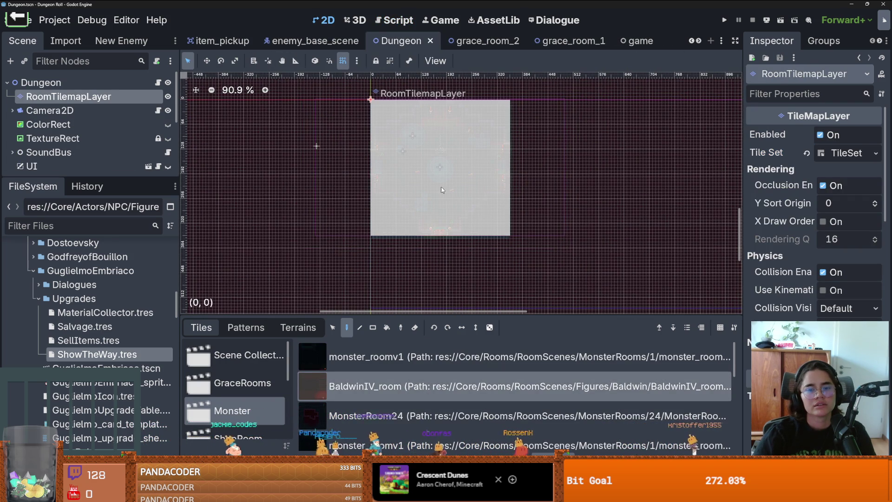
{"action": "scroll", "coordinate": [441, 189], "scroll_direction": "down", "scroll_amount": 5}
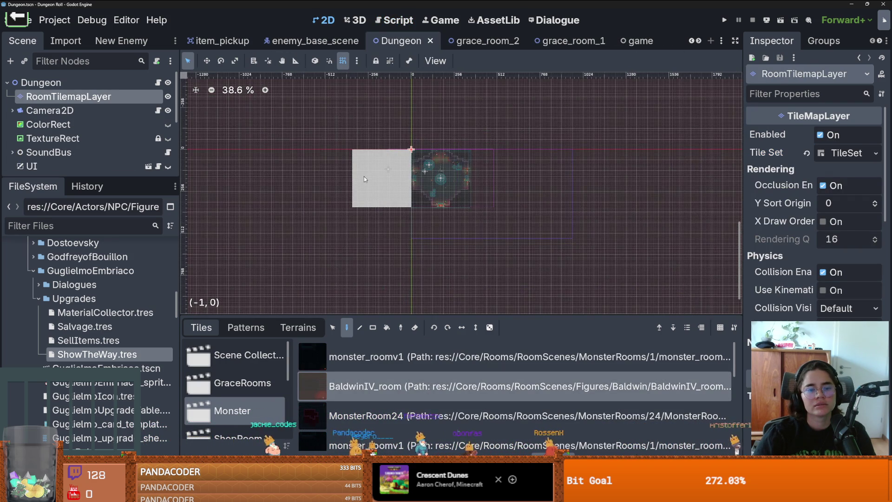
{"action": "scroll", "coordinate": [282, 185], "scroll_direction": "down", "scroll_amount": 4}
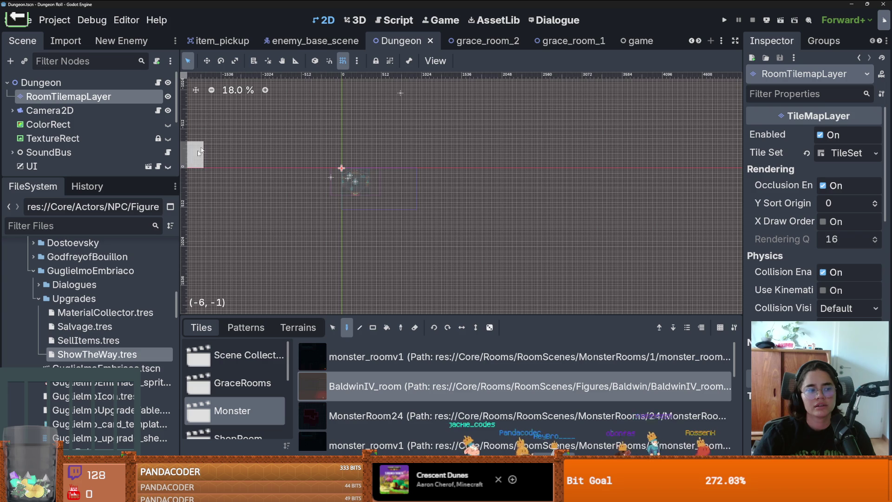
{"action": "scroll", "coordinate": [320, 164], "scroll_direction": "up", "scroll_amount": 5}
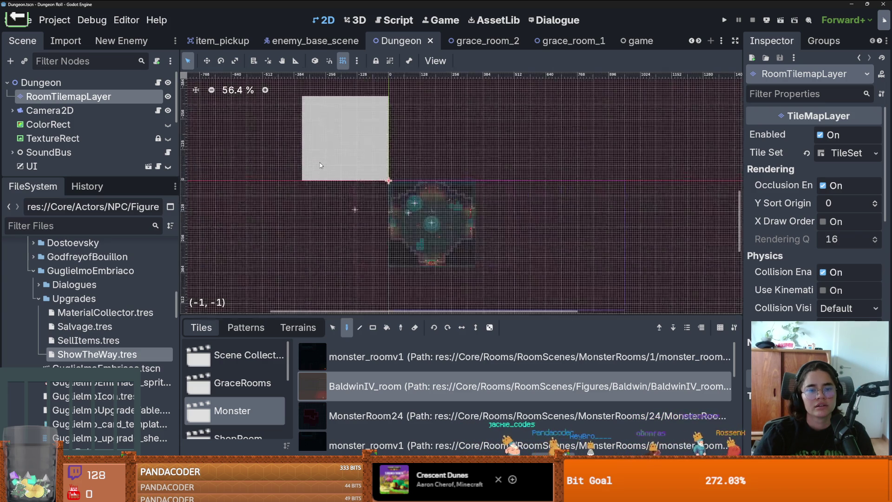
{"action": "scroll", "coordinate": [320, 165], "scroll_direction": "up", "scroll_amount": 3}
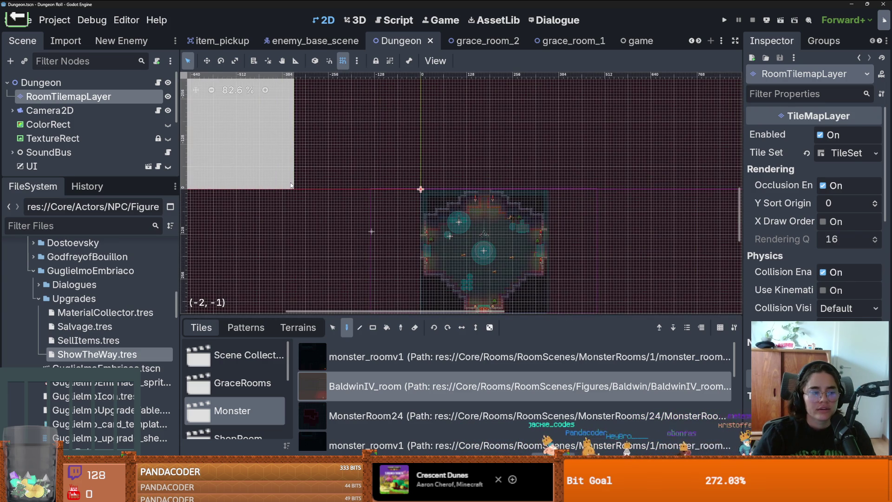
{"action": "scroll", "coordinate": [390, 170], "scroll_direction": "down", "scroll_amount": 4}
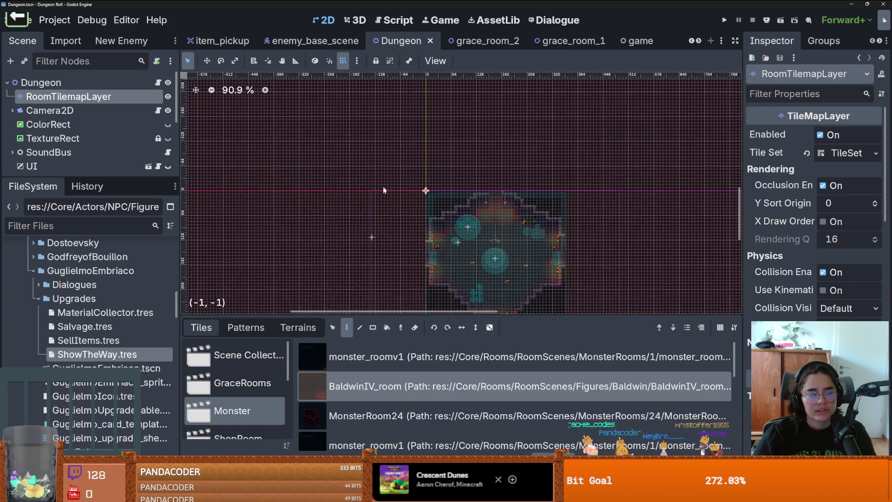
{"action": "scroll", "coordinate": [353, 152], "scroll_direction": "up", "scroll_amount": 2}
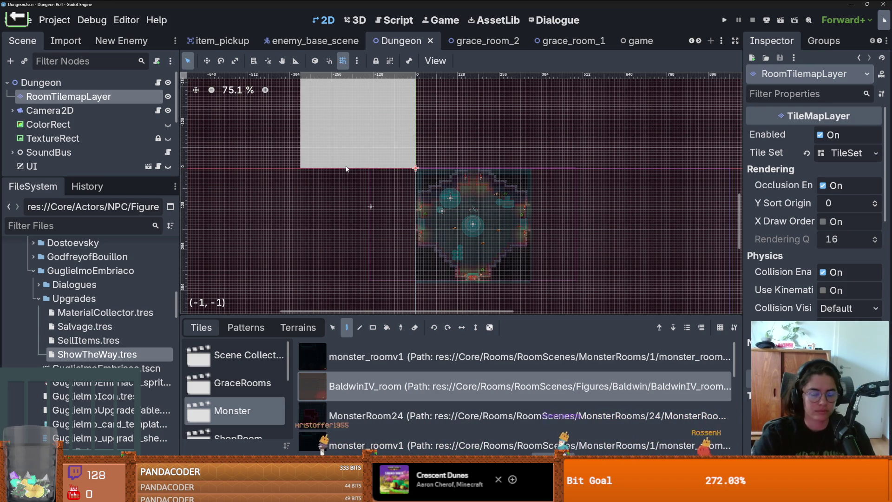
{"action": "scroll", "coordinate": [384, 220], "scroll_direction": "up", "scroll_amount": 2}
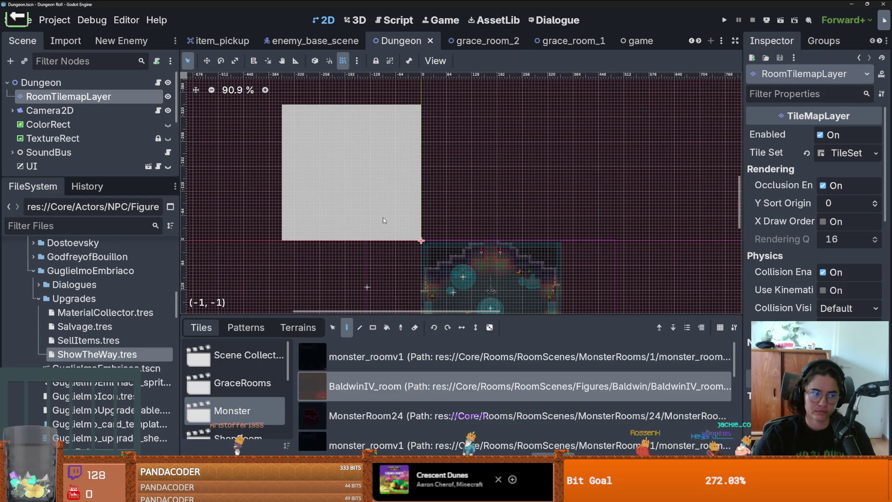
{"action": "scroll", "coordinate": [384, 220], "scroll_direction": "down", "scroll_amount": 3}
{"action": "scroll", "coordinate": [384, 221], "scroll_direction": "up", "scroll_amount": 6}
{"action": "scroll", "coordinate": [382, 221], "scroll_direction": "down", "scroll_amount": 6}
{"action": "scroll", "coordinate": [380, 219], "scroll_direction": "up", "scroll_amount": 4}
{"action": "scroll", "coordinate": [380, 219], "scroll_direction": "down", "scroll_amount": 2}
{"action": "scroll", "coordinate": [378, 222], "scroll_direction": "up", "scroll_amount": 7}
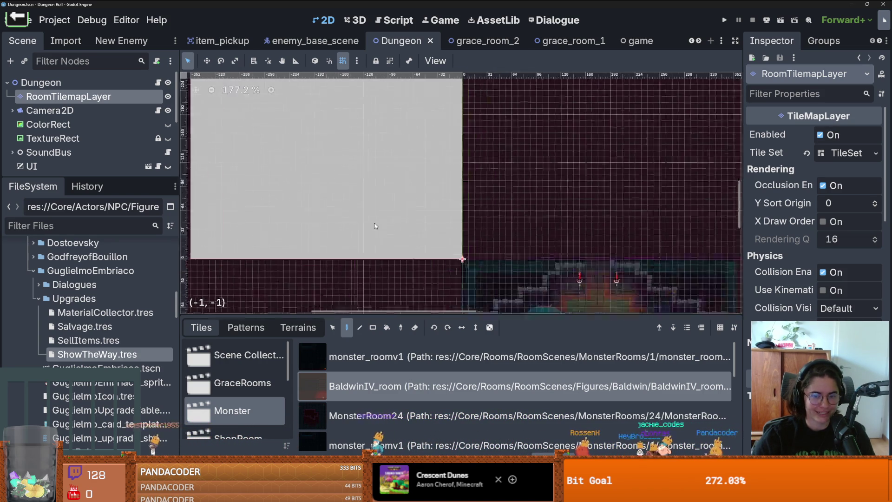
{"action": "scroll", "coordinate": [374, 222], "scroll_direction": "down", "scroll_amount": 3}
{"action": "scroll", "coordinate": [374, 222], "scroll_direction": "up", "scroll_amount": 2}
{"action": "scroll", "coordinate": [372, 225], "scroll_direction": "down", "scroll_amount": 2}
{"action": "scroll", "coordinate": [368, 223], "scroll_direction": "up", "scroll_amount": 3}
{"action": "scroll", "coordinate": [363, 218], "scroll_direction": "down", "scroll_amount": 7}
{"action": "scroll", "coordinate": [361, 217], "scroll_direction": "up", "scroll_amount": 3}
{"action": "scroll", "coordinate": [358, 217], "scroll_direction": "down", "scroll_amount": 5}
{"action": "scroll", "coordinate": [355, 216], "scroll_direction": "up", "scroll_amount": 6}
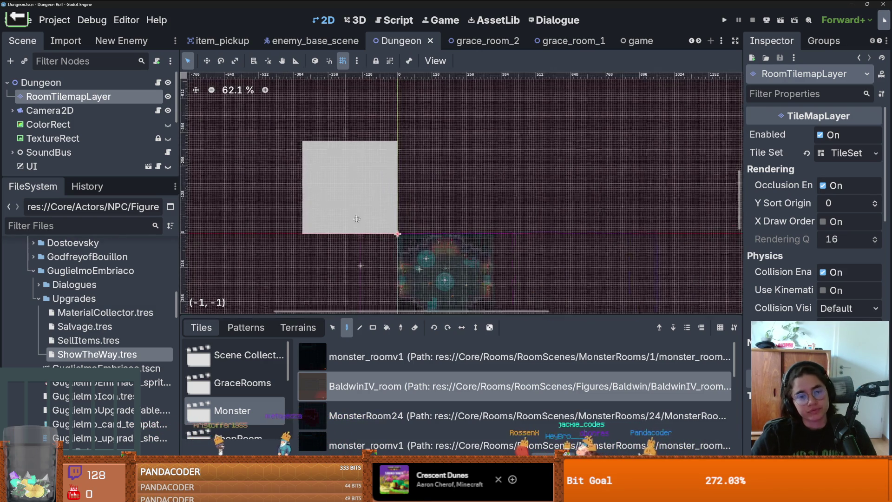
Step: Pan and zoom the Dungeon map to find a cell for the room
{"action": "left_click_drag", "start_coordinate": [400, 298], "coordinate": [389, 199]}
{"action": "scroll", "coordinate": [389, 199], "scroll_direction": "down", "scroll_amount": 3}
{"action": "scroll", "coordinate": [390, 200], "scroll_direction": "up", "scroll_amount": 1}
{"action": "mouse_move", "coordinate": [391, 260]}
{"action": "left_mouse_down"}
{"action": "mouse_move", "coordinate": [393, 101]}
{"action": "mouse_move", "coordinate": [405, 124]}
{"action": "mouse_move", "coordinate": [412, 255]}
{"action": "mouse_move", "coordinate": [422, 179]}
{"action": "left_mouse_up"}
{"action": "scroll", "coordinate": [394, 102], "scroll_direction": "up", "scroll_amount": 1}
{"action": "scroll", "coordinate": [405, 124], "scroll_direction": "down", "scroll_amount": 2}
{"action": "scroll", "coordinate": [409, 215], "scroll_direction": "down", "scroll_amount": 2}
{"action": "scroll", "coordinate": [411, 255], "scroll_direction": "down", "scroll_amount": 1}
{"action": "scroll", "coordinate": [411, 189], "scroll_direction": "up", "scroll_amount": 4}
{"action": "scroll", "coordinate": [411, 193], "scroll_direction": "down", "scroll_amount": 5}
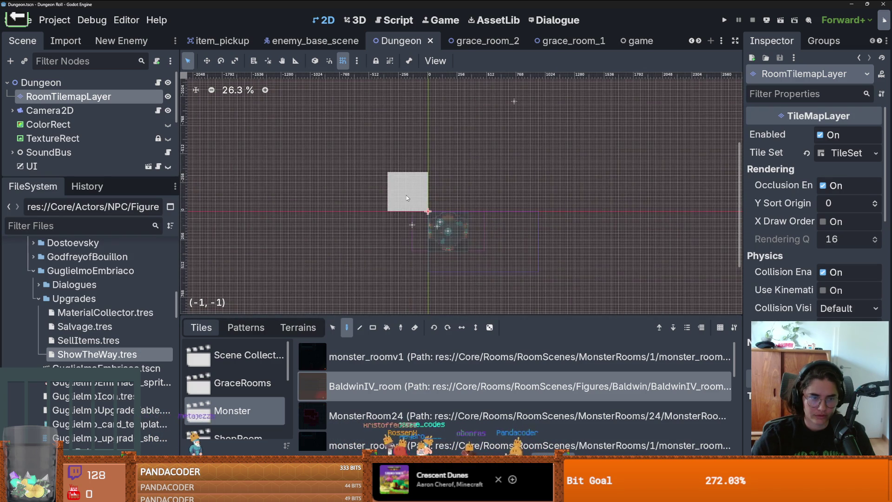
Step: Place the BaldwinIV room at cell (-1,-1), then pick monster_room_27 from the enlarged room list
{"action": "left_click", "coordinate": [406, 196]}
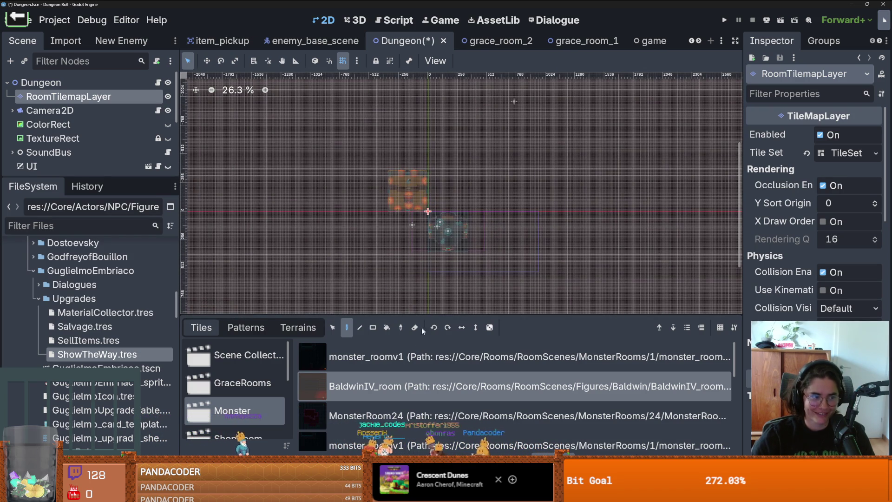
{"action": "mouse_move", "coordinate": [369, 313]}
{"action": "left_mouse_down"}
{"action": "mouse_move", "coordinate": [408, 122]}
{"action": "mouse_move", "coordinate": [421, 170]}
{"action": "mouse_move", "coordinate": [418, 144]}
{"action": "mouse_move", "coordinate": [413, 269]}
{"action": "mouse_move", "coordinate": [408, 257]}
{"action": "left_mouse_up"}
{"action": "scroll", "coordinate": [403, 298], "scroll_direction": "down", "scroll_amount": 4}
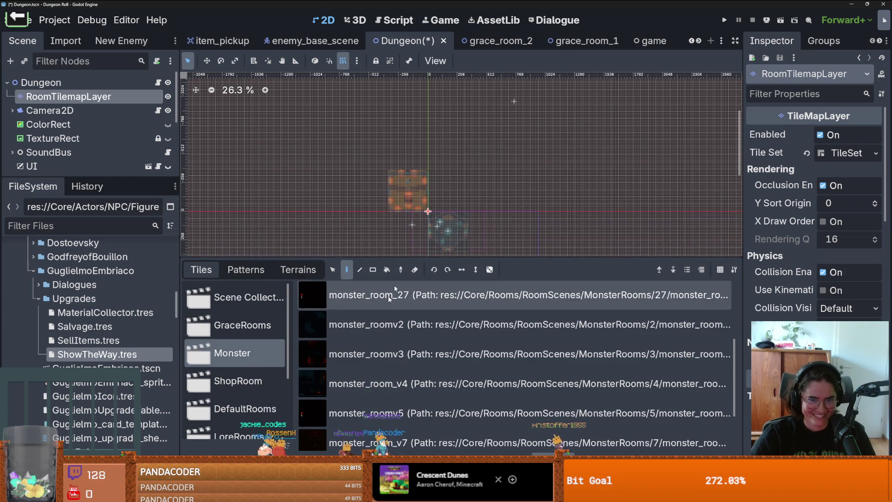
{"action": "scroll", "coordinate": [413, 222], "scroll_direction": "down", "scroll_amount": 1}
{"action": "scroll", "coordinate": [414, 219], "scroll_direction": "up", "scroll_amount": 2}
{"action": "scroll", "coordinate": [413, 222], "scroll_direction": "down", "scroll_amount": 1}
{"action": "left_click", "coordinate": [409, 295]}
Step: Pan around the room map, give it more vertical space, and save the Dungeon scene
{"action": "scroll", "coordinate": [401, 209], "scroll_direction": "down", "scroll_amount": 1}
{"action": "scroll", "coordinate": [401, 209], "scroll_direction": "up", "scroll_amount": 1}
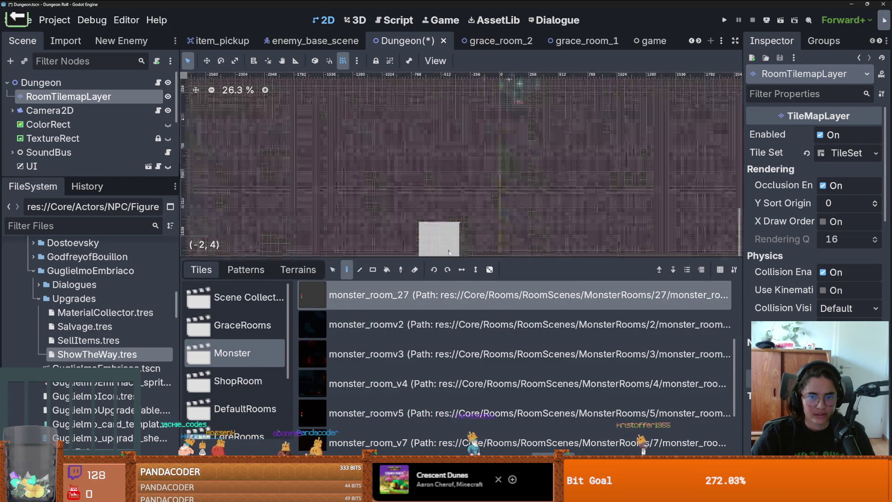
{"action": "scroll", "coordinate": [418, 209], "scroll_direction": "down", "scroll_amount": 8}
{"action": "scroll", "coordinate": [418, 200], "scroll_direction": "up", "scroll_amount": 9}
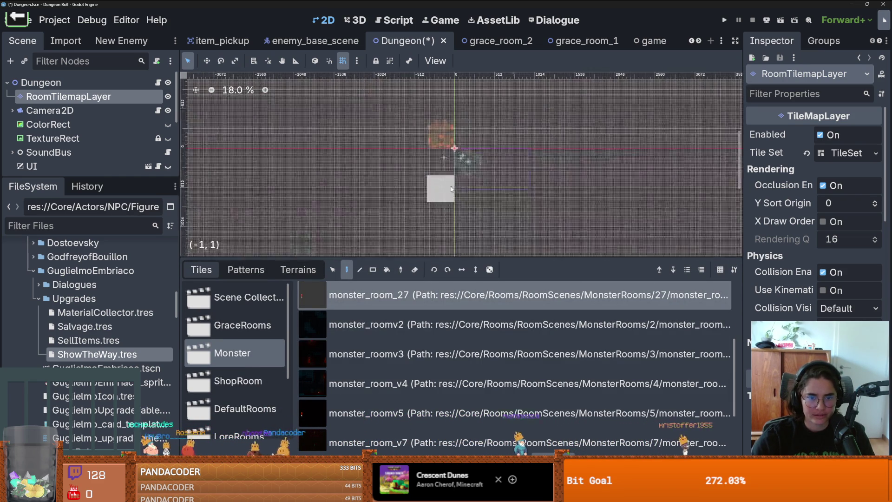
{"action": "scroll", "coordinate": [474, 118], "scroll_direction": "down", "scroll_amount": 1}
{"action": "scroll", "coordinate": [469, 116], "scroll_direction": "up", "scroll_amount": 1}
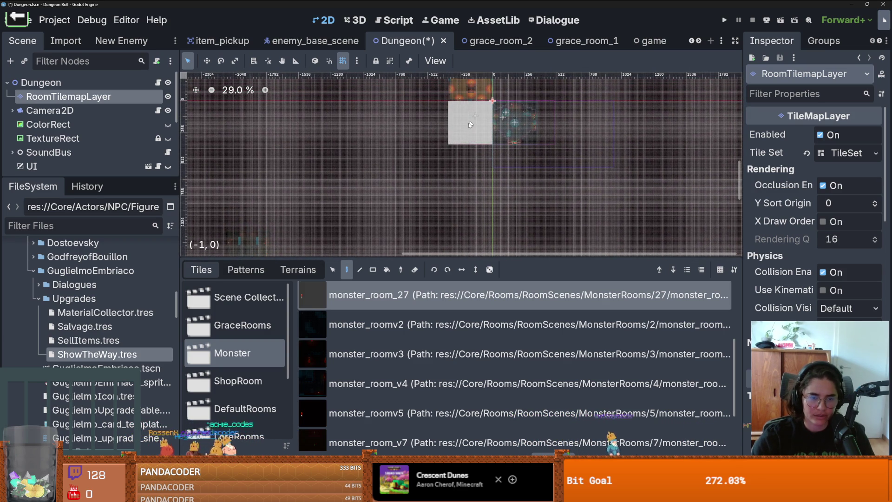
{"action": "scroll", "coordinate": [376, 209], "scroll_direction": "down", "scroll_amount": 1}
{"action": "scroll", "coordinate": [374, 212], "scroll_direction": "up", "scroll_amount": 1}
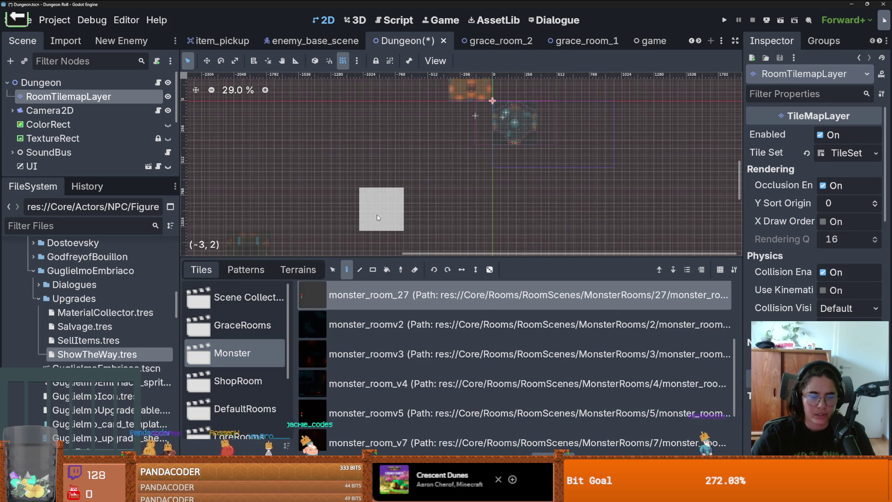
{"action": "scroll", "coordinate": [391, 186], "scroll_direction": "down", "scroll_amount": 4}
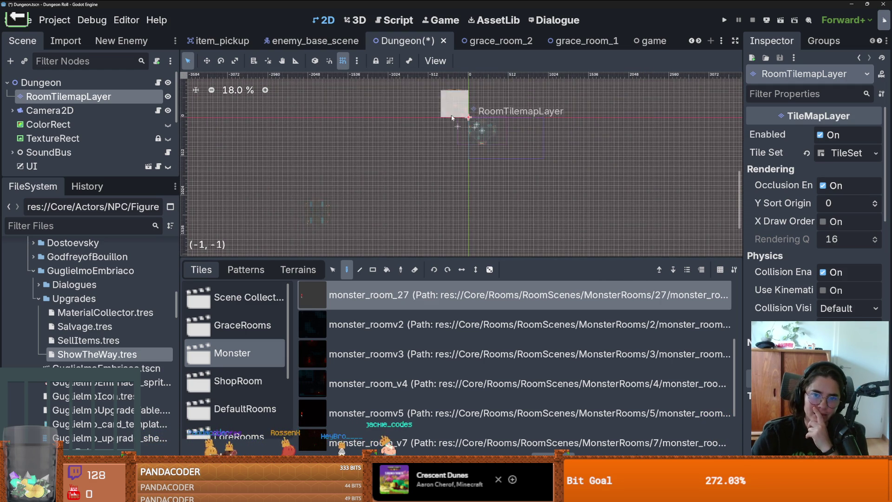
{"action": "left_click_drag", "start_coordinate": [444, 77], "coordinate": [407, 155]}
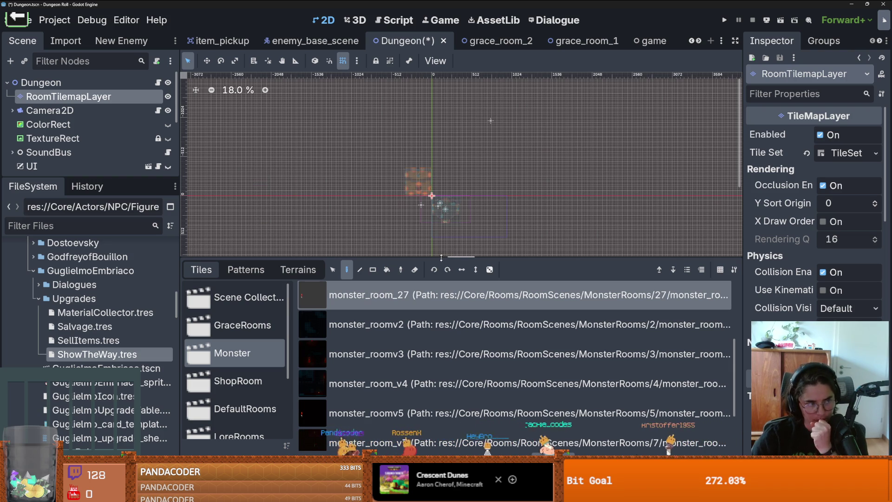
{"action": "left_click_drag", "start_coordinate": [466, 258], "coordinate": [469, 365]}
{"action": "scroll", "coordinate": [379, 212], "scroll_direction": "up", "scroll_amount": 4}
{"action": "key", "text": "ctrl+s"}
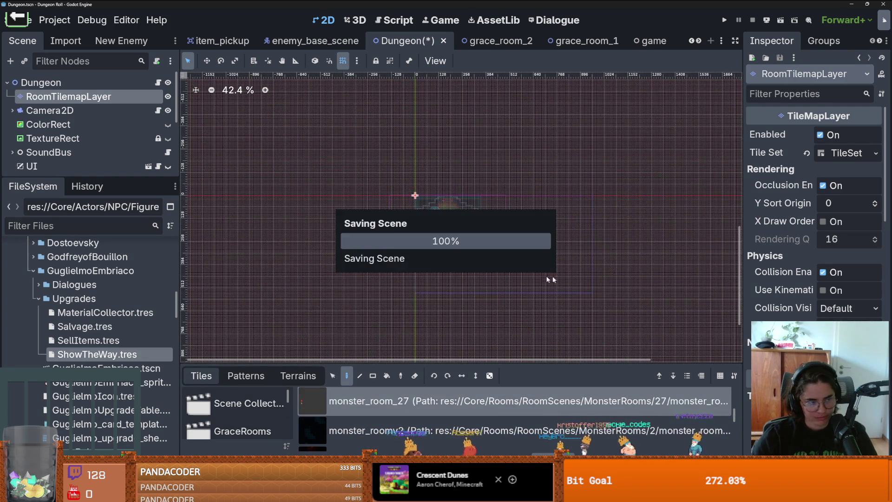
{"action": "scroll", "coordinate": [455, 266], "scroll_direction": "up", "scroll_amount": 1}
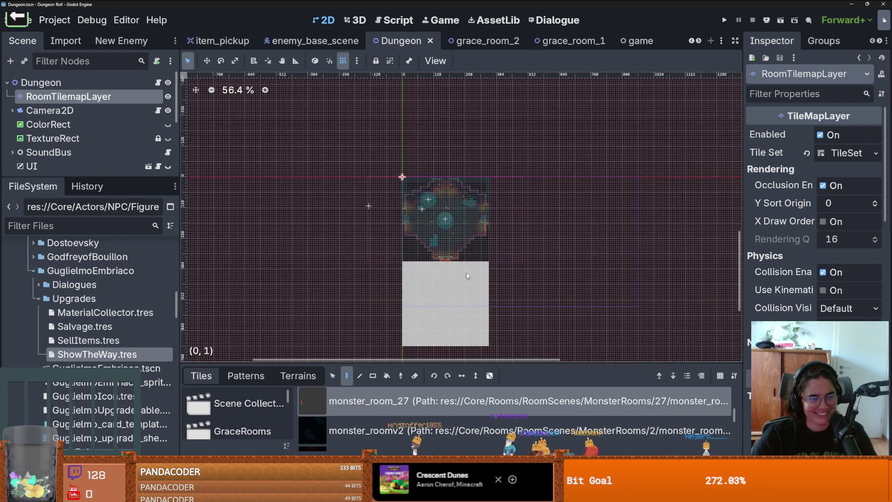
Step: Extend the Scene dock to list ItemContainer, Markers, Overlay and AnimationPlayer
{"action": "scroll", "coordinate": [305, 256], "scroll_direction": "down", "scroll_amount": 1}
{"action": "scroll", "coordinate": [305, 255], "scroll_direction": "up", "scroll_amount": 1}
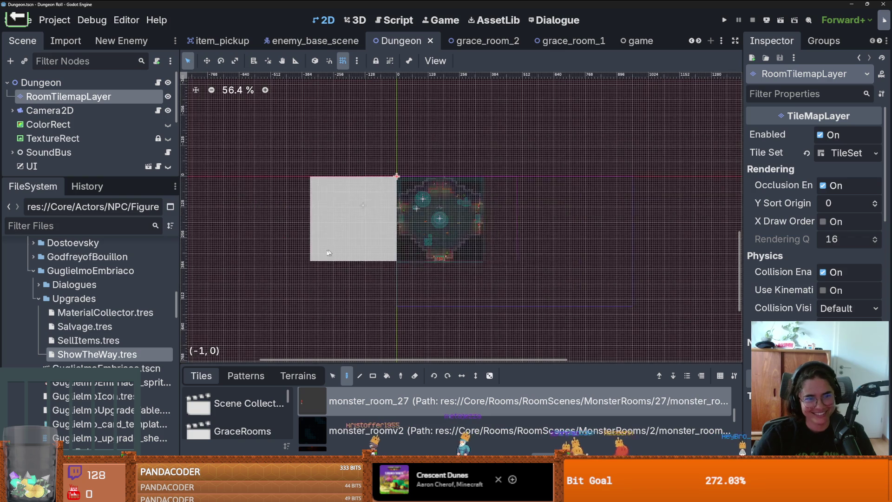
{"action": "left_click_drag", "start_coordinate": [100, 178], "coordinate": [101, 316]}
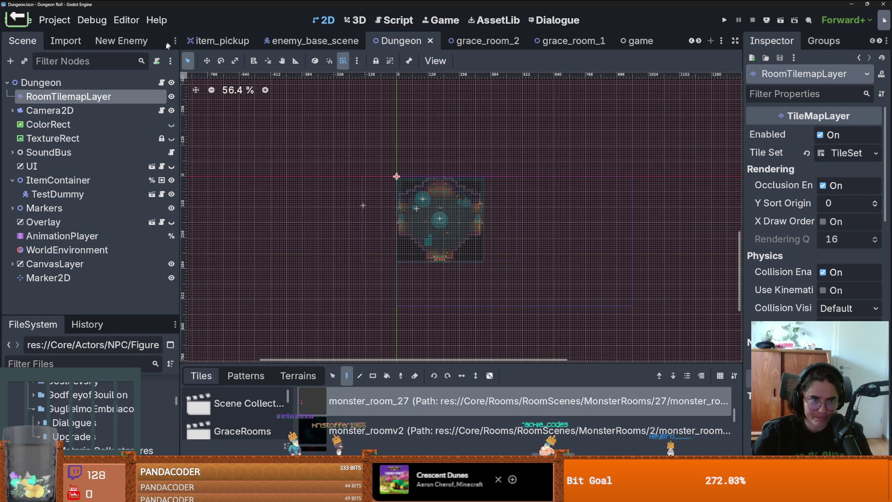
Step: Open the Dungeon node's arena.gd and delete the empty line 47 after ITEM_PICKUP
{"action": "left_click", "coordinate": [161, 83]}
{"action": "scroll", "coordinate": [400, 209], "scroll_direction": "up", "scroll_amount": 5}
{"action": "left_click", "coordinate": [400, 258]}
{"action": "key", "text": "BackSpace"}
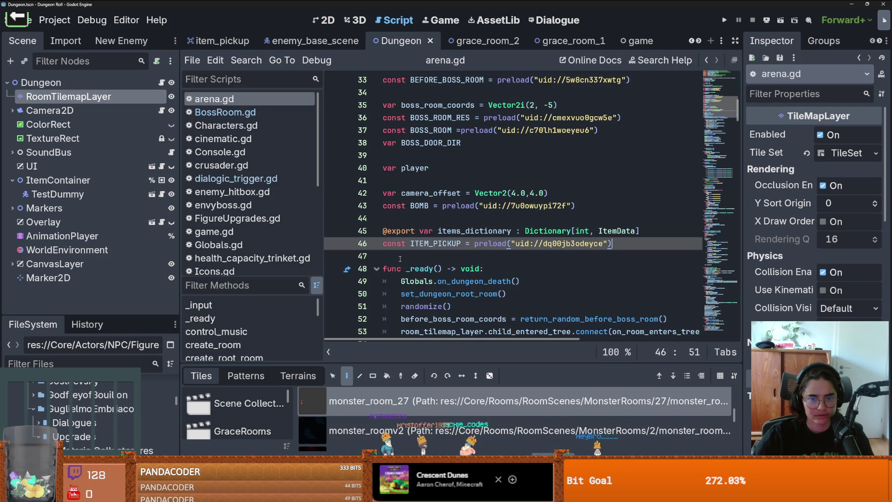
Step: Select before_boss_room_coords and scroll through _ready() to inspect its use
{"action": "scroll", "coordinate": [400, 259], "scroll_direction": "up", "scroll_amount": 2}
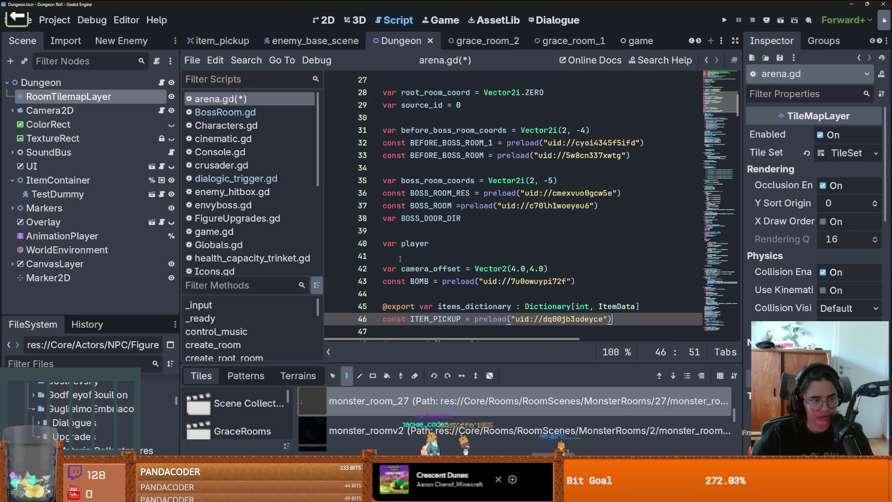
{"action": "scroll", "coordinate": [400, 258], "scroll_direction": "down", "scroll_amount": 5}
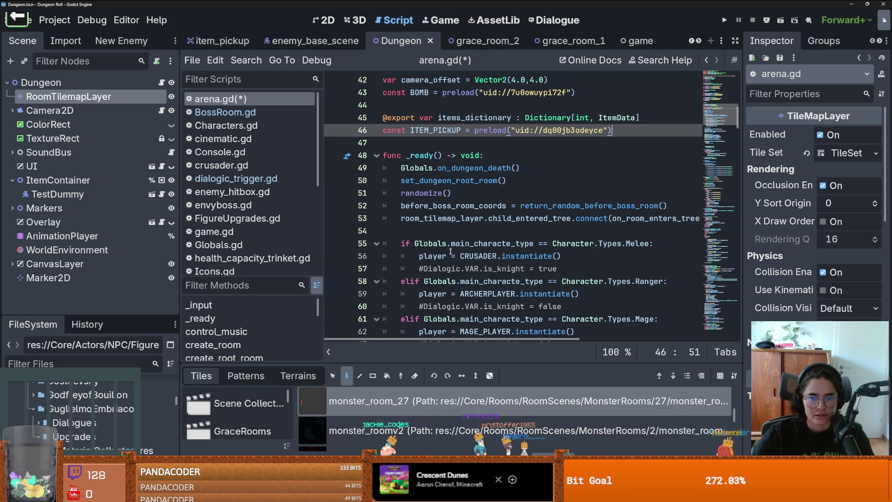
{"action": "double_click", "coordinate": [461, 207]}
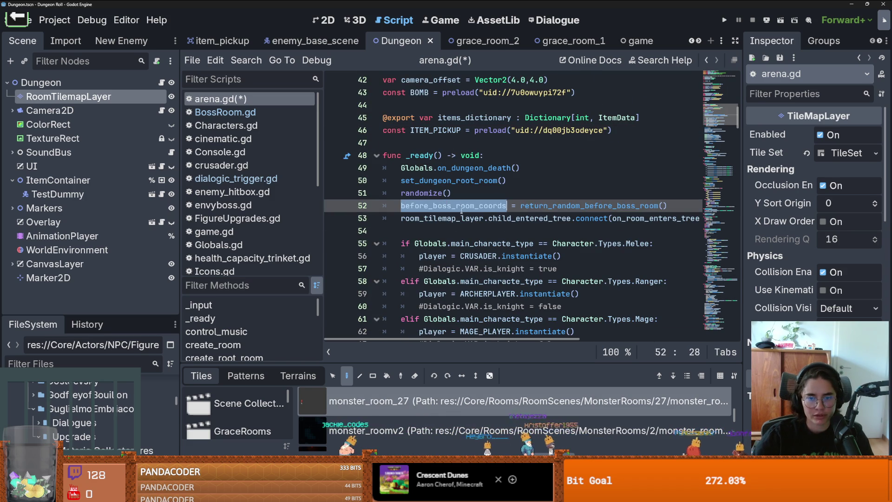
{"action": "scroll", "coordinate": [461, 207], "scroll_direction": "down", "scroll_amount": 1}
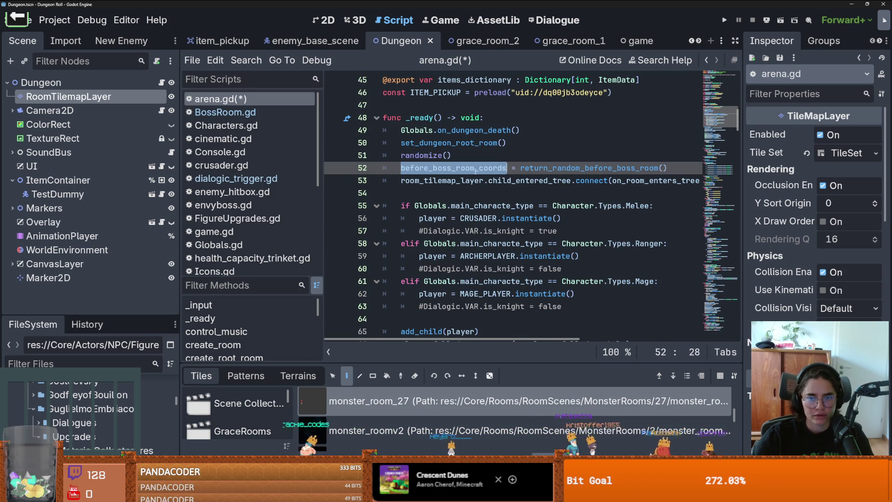
{"action": "scroll", "coordinate": [510, 193], "scroll_direction": "down", "scroll_amount": 4}
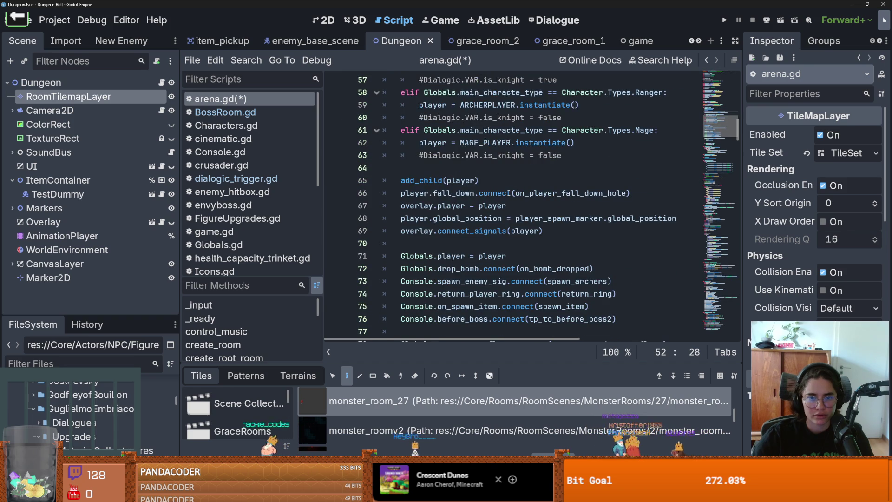
{"action": "scroll", "coordinate": [510, 193], "scroll_direction": "down", "scroll_amount": 4}
{"action": "scroll", "coordinate": [508, 194], "scroll_direction": "down", "scroll_amount": 4}
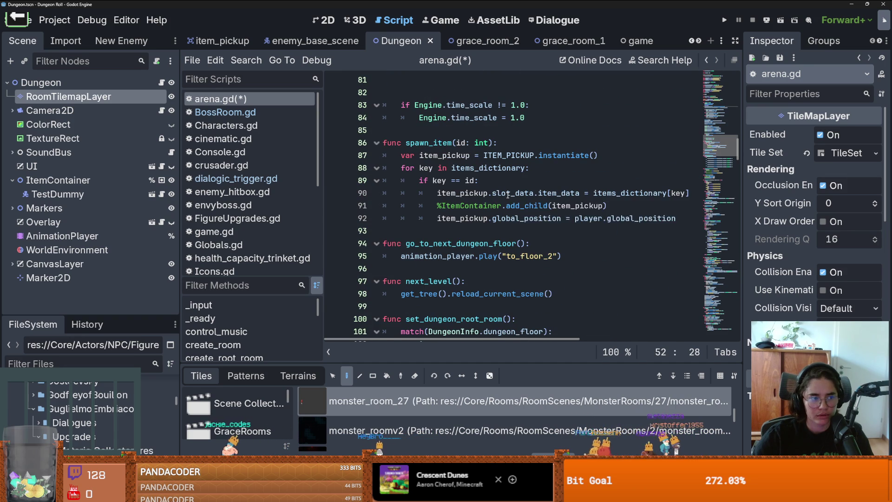
Step: Narrow the script list to widen the code area and browse further down arena.gd
{"action": "left_click_drag", "start_coordinate": [327, 261], "coordinate": [277, 261]}
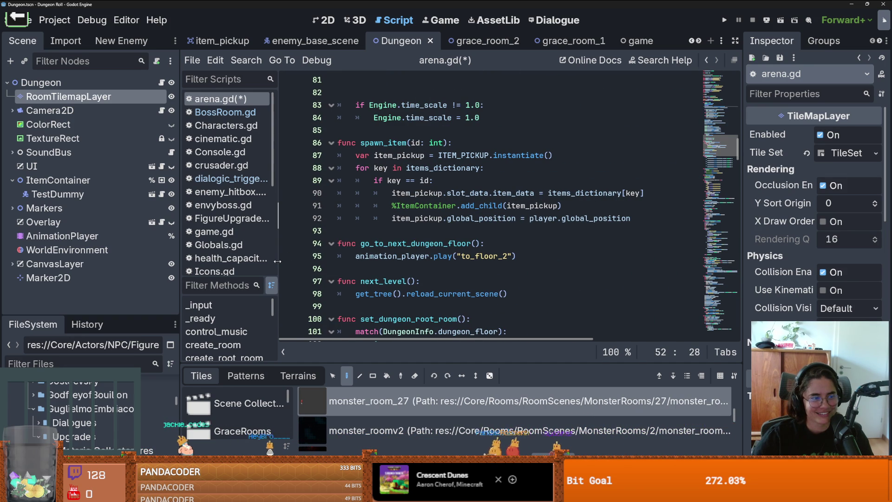
{"action": "scroll", "coordinate": [438, 269], "scroll_direction": "down", "scroll_amount": 10}
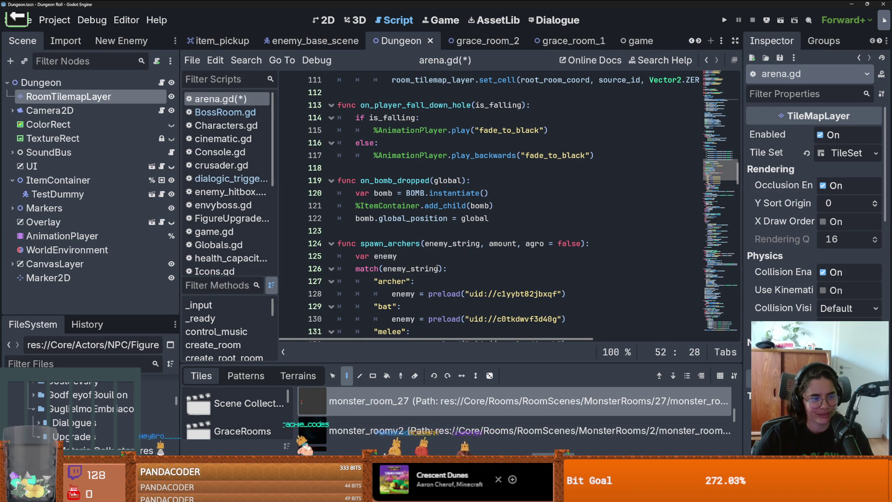
{"action": "scroll", "coordinate": [438, 268], "scroll_direction": "down", "scroll_amount": 1}
{"action": "scroll", "coordinate": [437, 268], "scroll_direction": "down", "scroll_amount": 5}
{"action": "scroll", "coordinate": [372, 271], "scroll_direction": "up", "scroll_amount": 7}
{"action": "scroll", "coordinate": [371, 271], "scroll_direction": "down", "scroll_amount": 16}
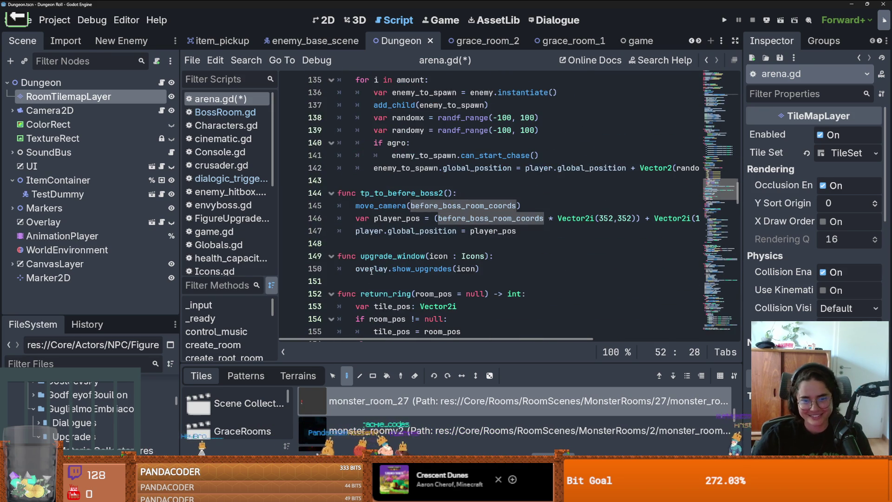
{"action": "scroll", "coordinate": [371, 272], "scroll_direction": "up", "scroll_amount": 2}
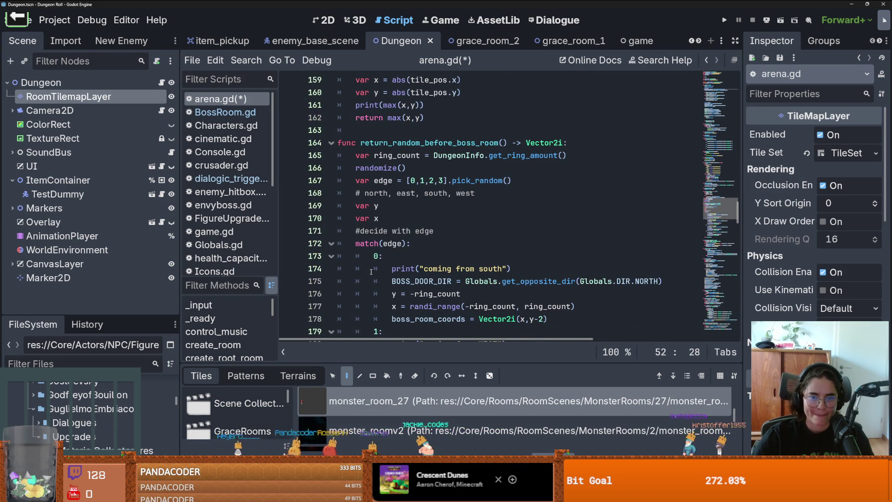
Step: Highlight return_random_before_boss_room and the boss_room_coords occurrences in arena.gd
{"action": "double_click", "coordinate": [371, 143]}
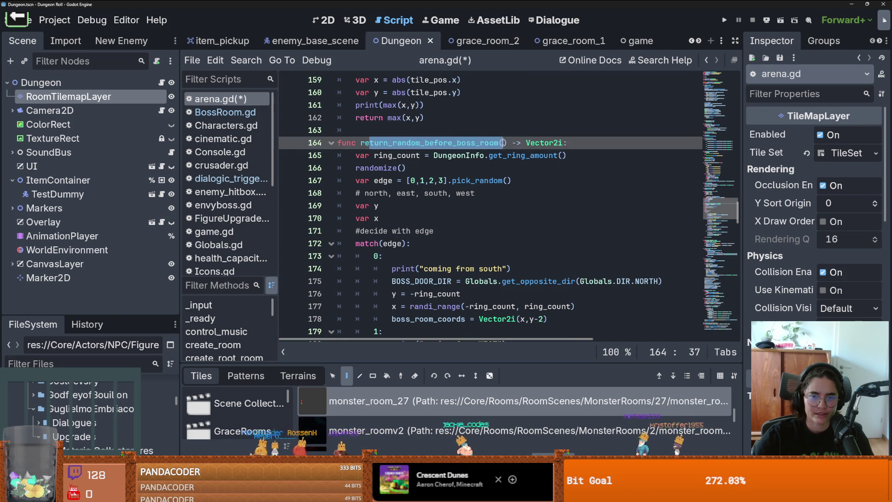
{"action": "scroll", "coordinate": [418, 223], "scroll_direction": "down", "scroll_amount": 11}
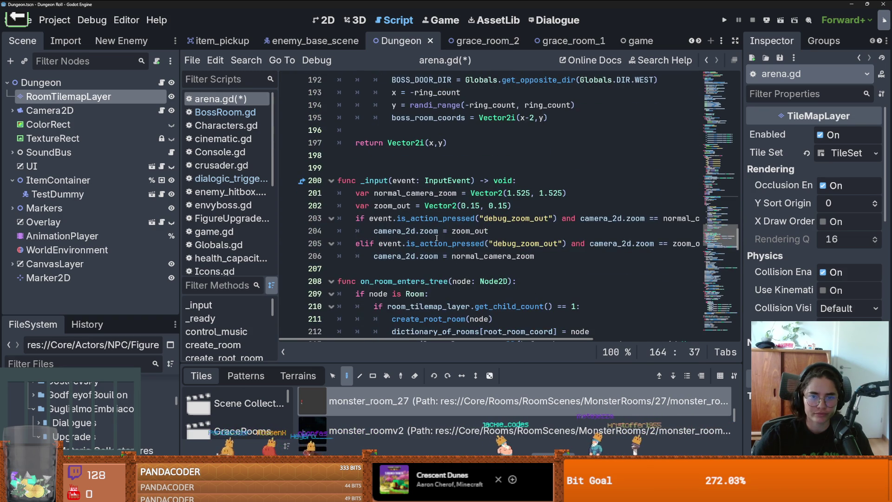
{"action": "scroll", "coordinate": [436, 237], "scroll_direction": "up", "scroll_amount": 4}
{"action": "double_click", "coordinate": [432, 206]}
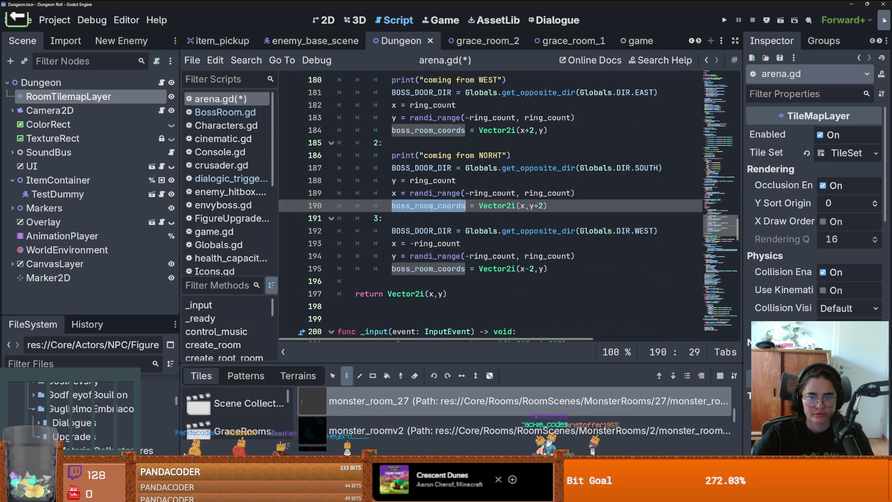
{"action": "scroll", "coordinate": [431, 207], "scroll_direction": "up", "scroll_amount": 5}
{"action": "scroll", "coordinate": [431, 207], "scroll_direction": "up", "scroll_amount": 4}
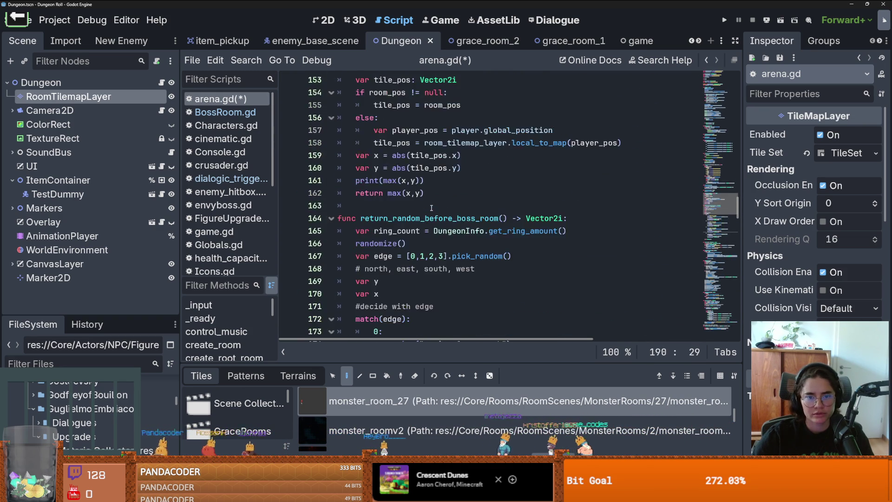
{"action": "scroll", "coordinate": [733, 238], "scroll_direction": "down", "scroll_amount": 6}
Step: Select the boss_room_coords declaration on line 35 and save the script and scene
{"action": "mouse_move", "coordinate": [733, 237]}
{"action": "left_mouse_down"}
{"action": "mouse_move", "coordinate": [742, 105]}
{"action": "mouse_move", "coordinate": [741, 121]}
{"action": "left_mouse_up"}
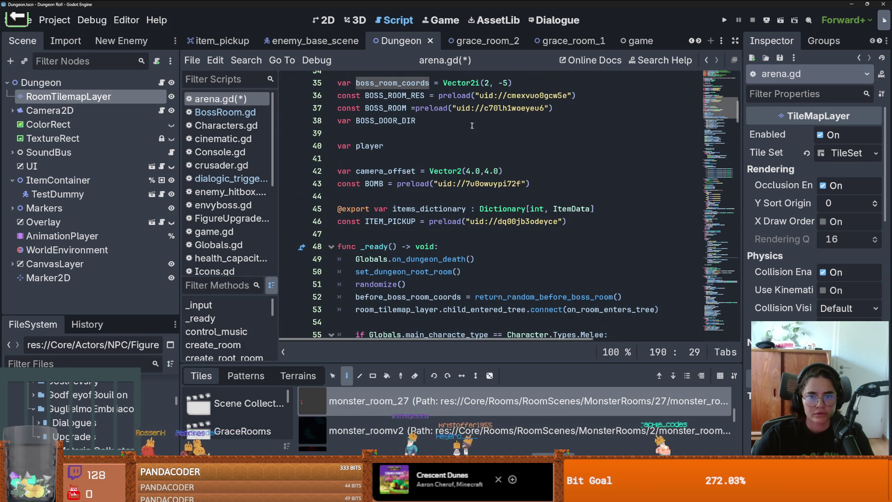
{"action": "double_click", "coordinate": [405, 83]}
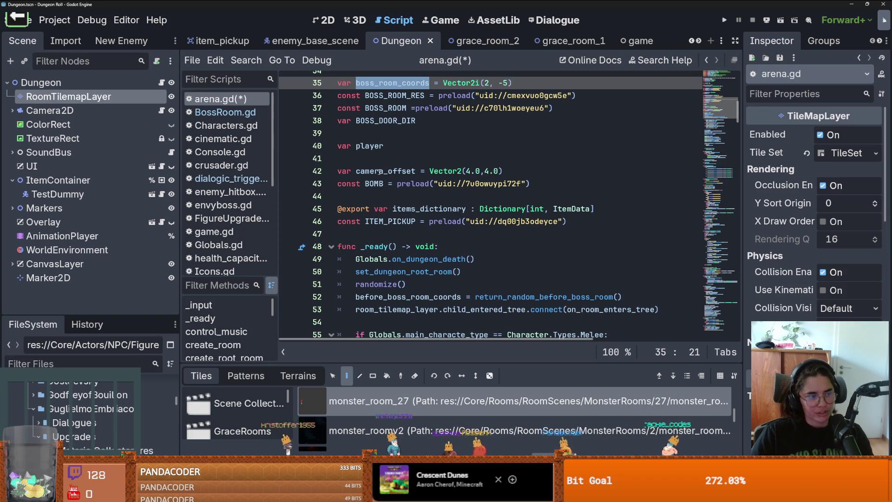
{"action": "key", "text": "ctrl+s"}
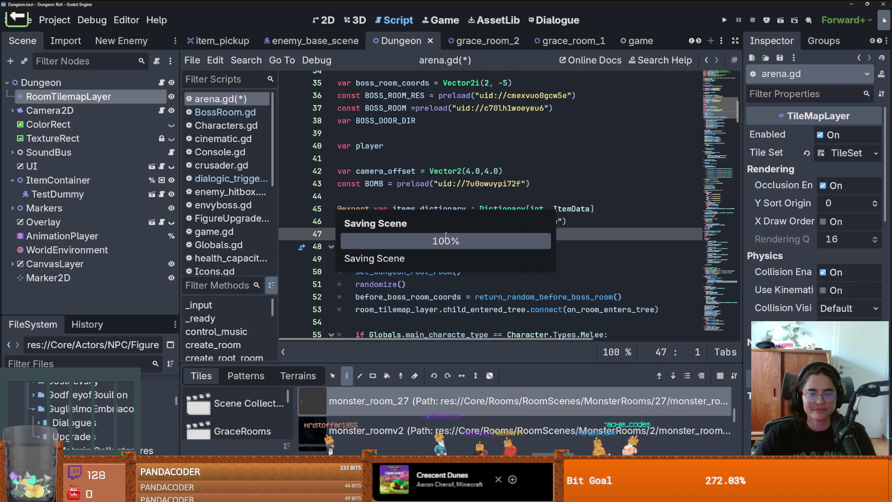
Step: Scroll through arena.gd, then enlarge the FileSystem dock to show the GuglielmoEmbriaco folder
{"action": "scroll", "coordinate": [408, 81], "scroll_direction": "down", "scroll_amount": 2}
{"action": "scroll", "coordinate": [435, 175], "scroll_direction": "up", "scroll_amount": 3}
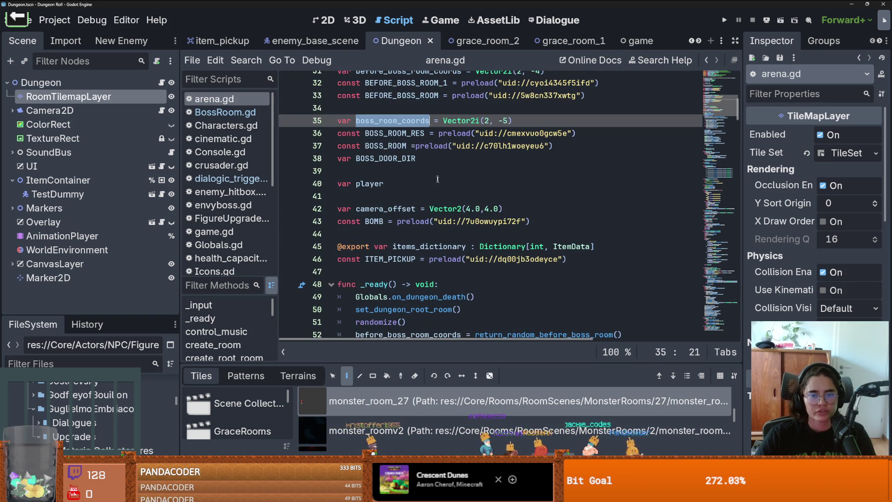
{"action": "scroll", "coordinate": [435, 210], "scroll_direction": "down", "scroll_amount": 5}
{"action": "scroll", "coordinate": [418, 223], "scroll_direction": "up", "scroll_amount": 5}
{"action": "scroll", "coordinate": [402, 232], "scroll_direction": "up", "scroll_amount": 2}
{"action": "scroll", "coordinate": [401, 233], "scroll_direction": "down", "scroll_amount": 2}
{"action": "scroll", "coordinate": [401, 233], "scroll_direction": "up", "scroll_amount": 2}
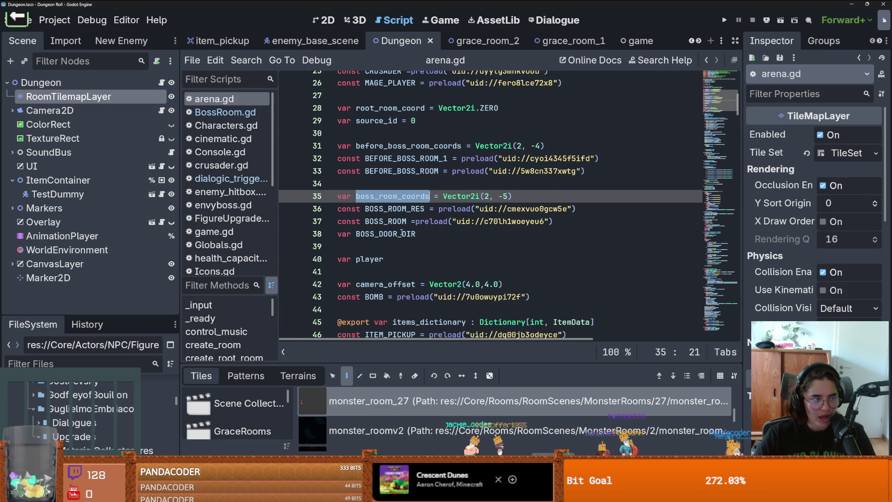
{"action": "scroll", "coordinate": [401, 233], "scroll_direction": "down", "scroll_amount": 1}
{"action": "scroll", "coordinate": [402, 234], "scroll_direction": "up", "scroll_amount": 1}
{"action": "scroll", "coordinate": [401, 232], "scroll_direction": "down", "scroll_amount": 1}
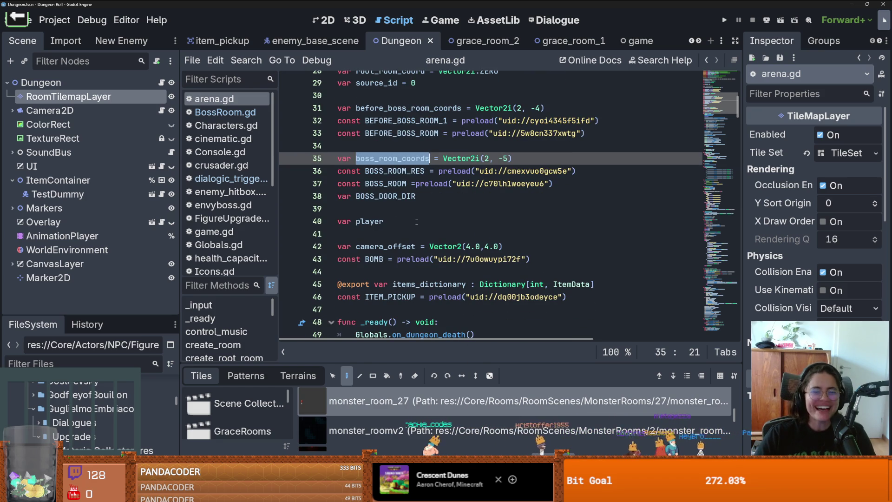
{"action": "scroll", "coordinate": [417, 221], "scroll_direction": "down", "scroll_amount": 8}
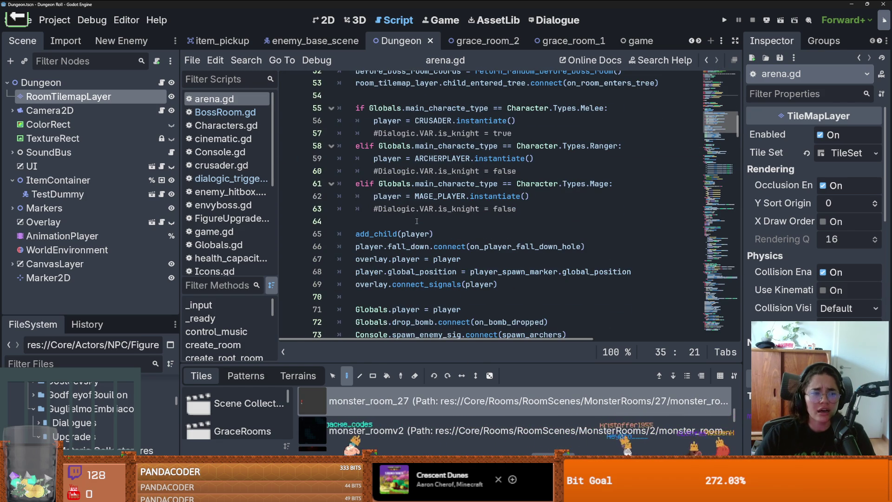
{"action": "mouse_move", "coordinate": [136, 314]}
{"action": "left_mouse_down"}
{"action": "mouse_move", "coordinate": [151, 225]}
{"action": "mouse_move", "coordinate": [167, 215]}
{"action": "left_mouse_up"}
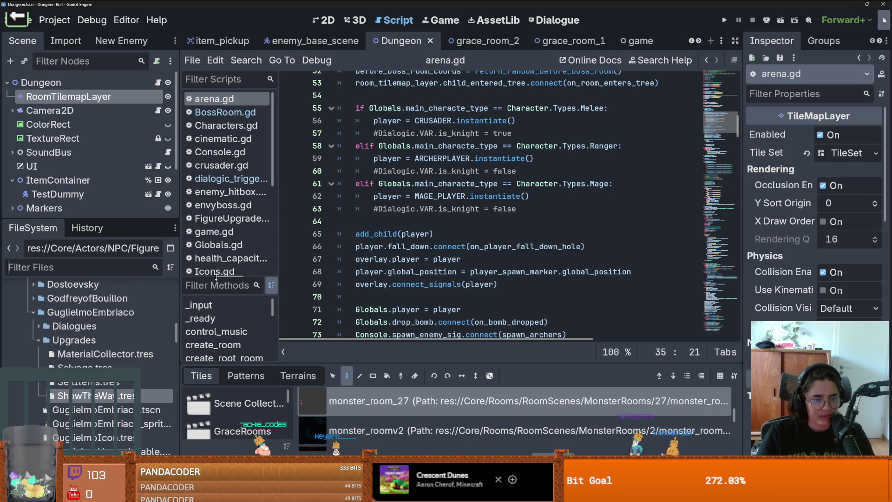
Step: Filter the FileSystem dock's files by 'Glob'
{"action": "type", "text": "Gls"}
{"action": "key", "text": "BackSpace"}
{"action": "type", "text": "a"}
{"action": "key", "text": "BackSpace"}
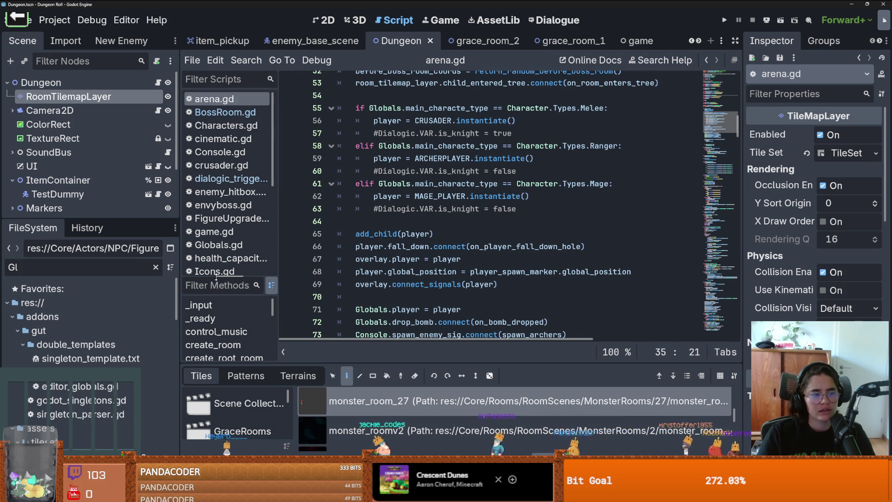
{"action": "type", "text": "ob"}
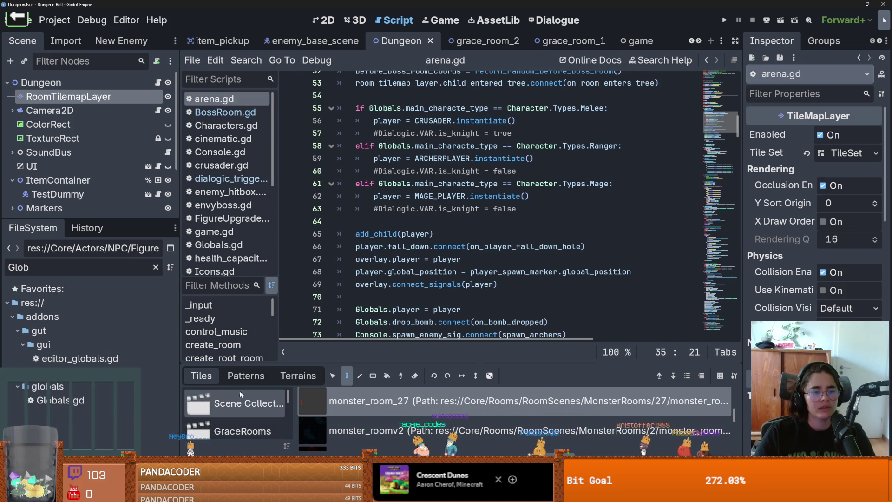
Step: Open Globals.gd scrolled to func _ready(), then switch over to the browser
{"action": "double_click", "coordinate": [60, 401]}
{"action": "scroll", "coordinate": [367, 301], "scroll_direction": "down", "scroll_amount": 3}
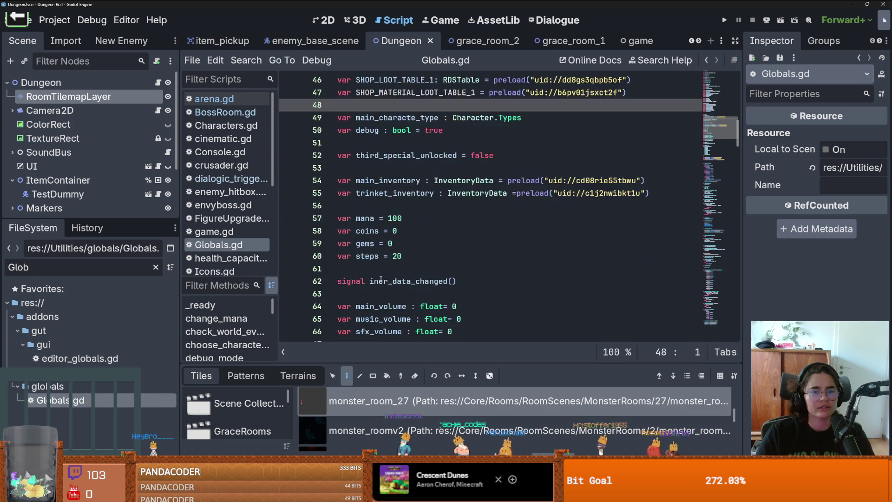
{"action": "scroll", "coordinate": [366, 300], "scroll_direction": "up", "scroll_amount": 2}
{"action": "scroll", "coordinate": [370, 318], "scroll_direction": "down", "scroll_amount": 10}
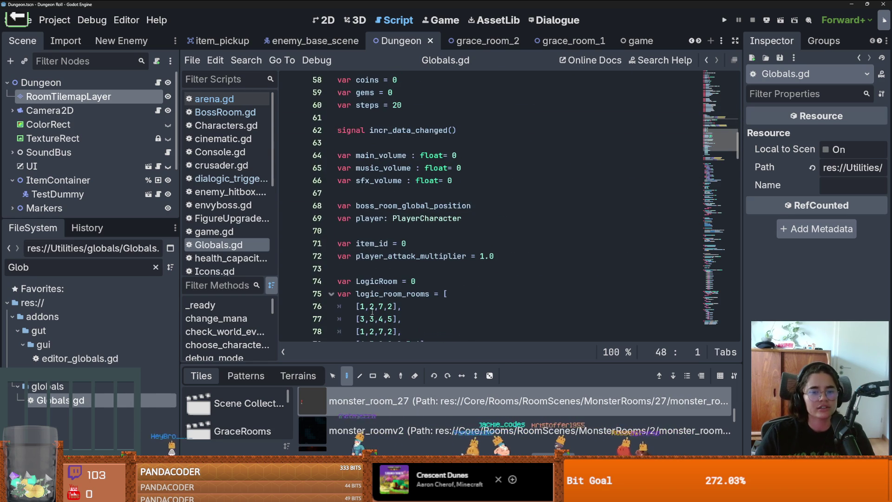
{"action": "scroll", "coordinate": [372, 311], "scroll_direction": "down", "scroll_amount": 3}
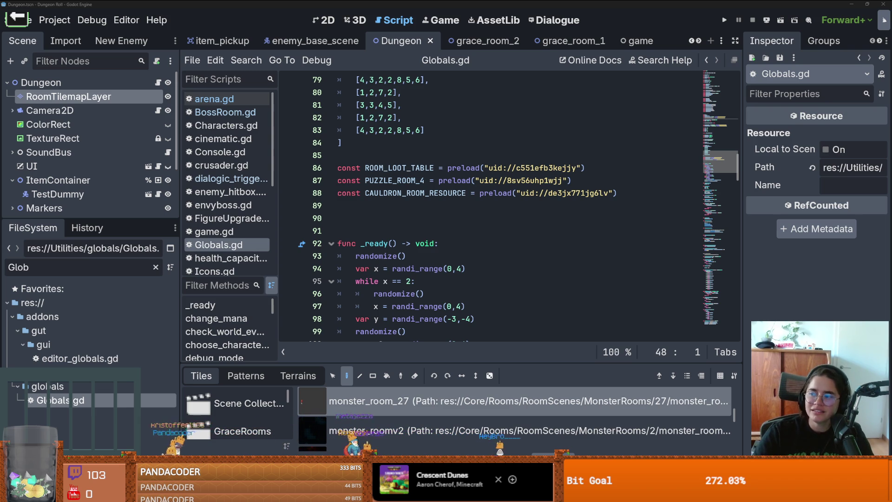
{"action": "key", "text": "alt+Tab"}
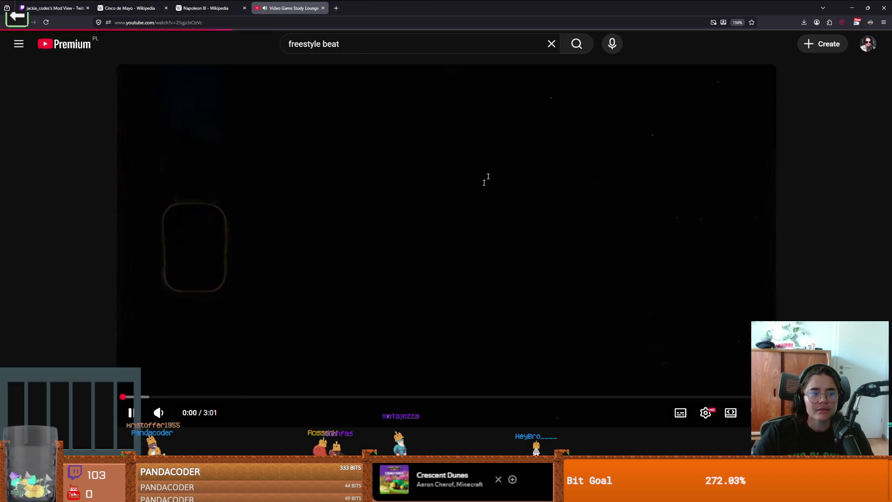
Step: Turn the beat video down, search 'fart freestyle beat', and play FART TYPE BEAT
{"action": "mouse_move", "coordinate": [159, 413]}
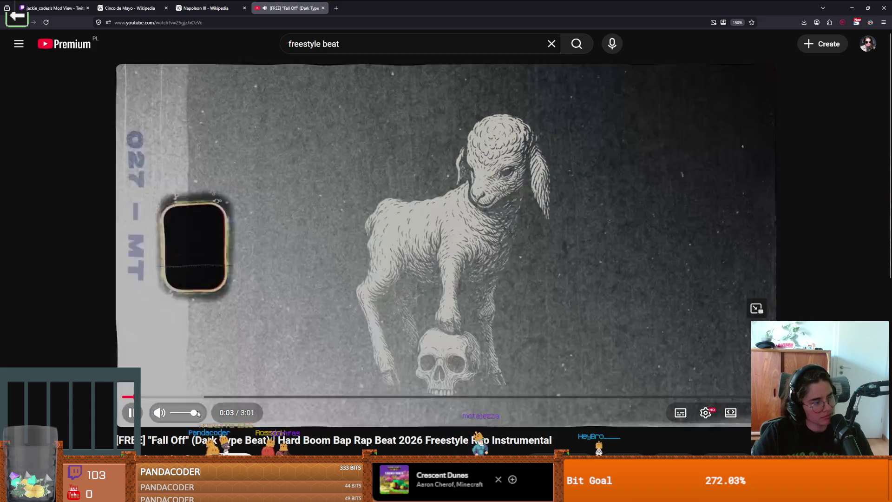
{"action": "left_click_drag", "start_coordinate": [197, 413], "coordinate": [184, 413]}
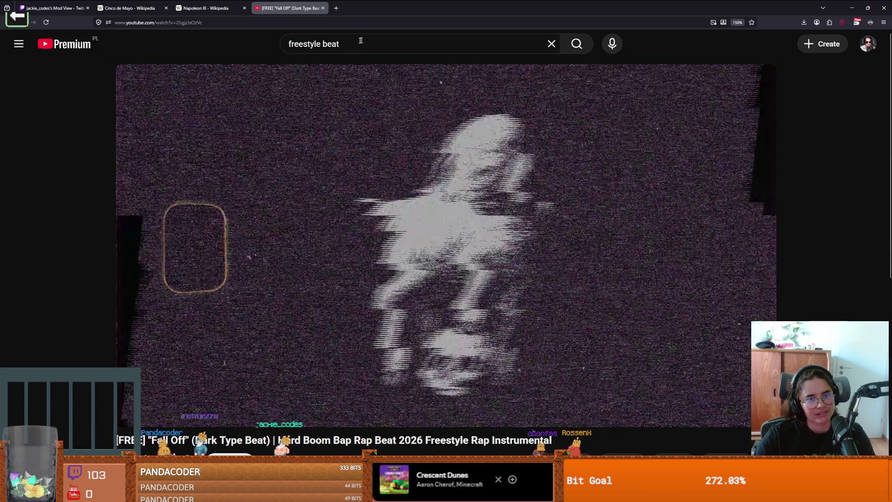
{"action": "left_click", "coordinate": [289, 43]}
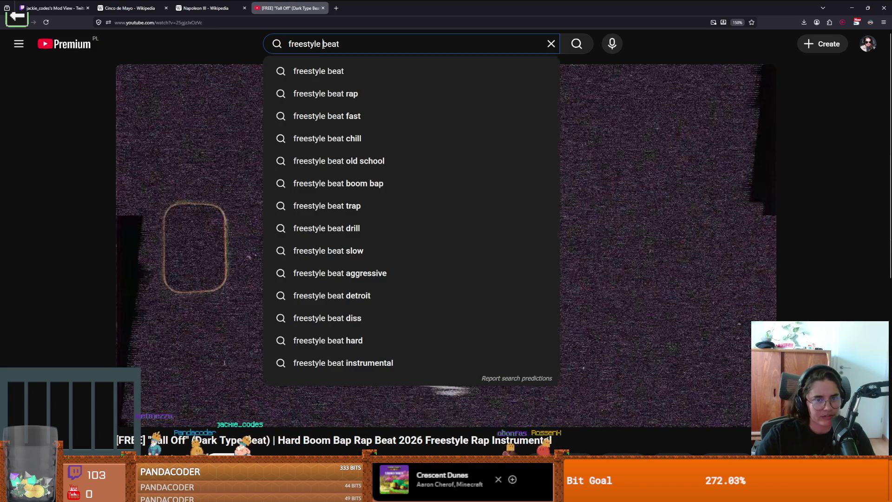
{"action": "type", "text": "fart"}
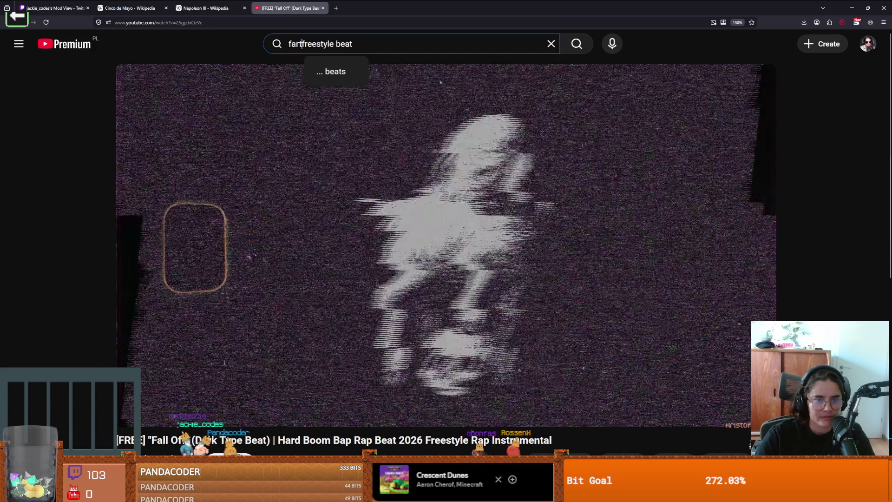
{"action": "key", "text": "Return"}
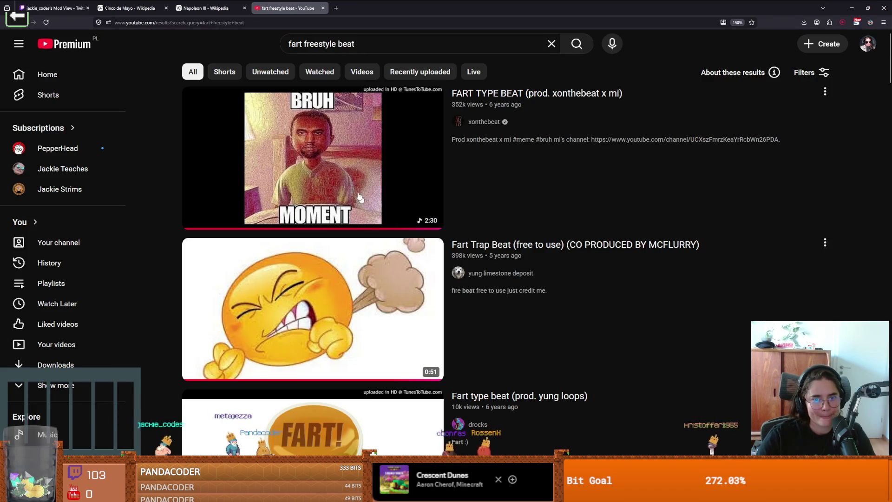
{"action": "left_click", "coordinate": [351, 185]}
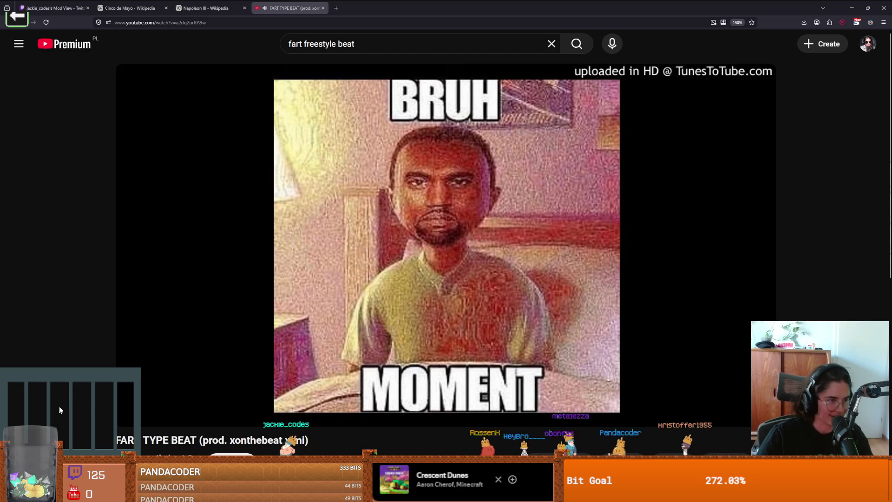
Step: Pause the FART TYPE BEAT video on YouTube and switch to the Godot editor
{"action": "mouse_move", "coordinate": [172, 378]}
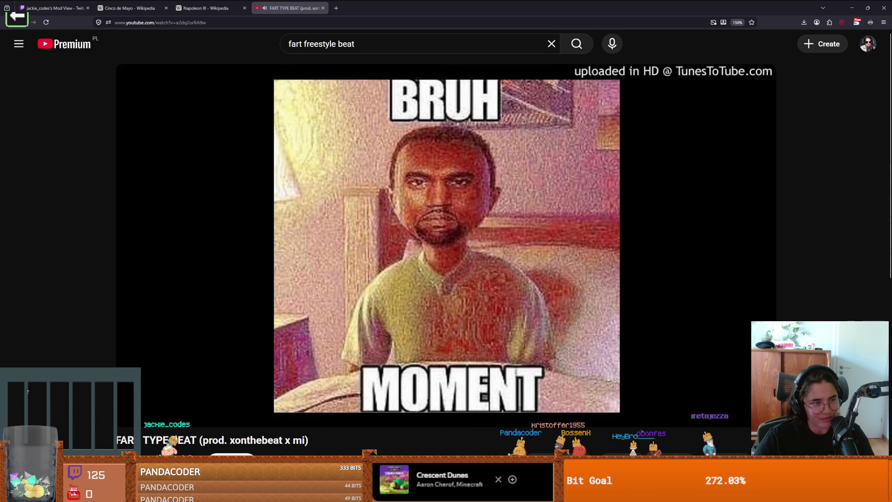
{"action": "left_click", "coordinate": [286, 305]}
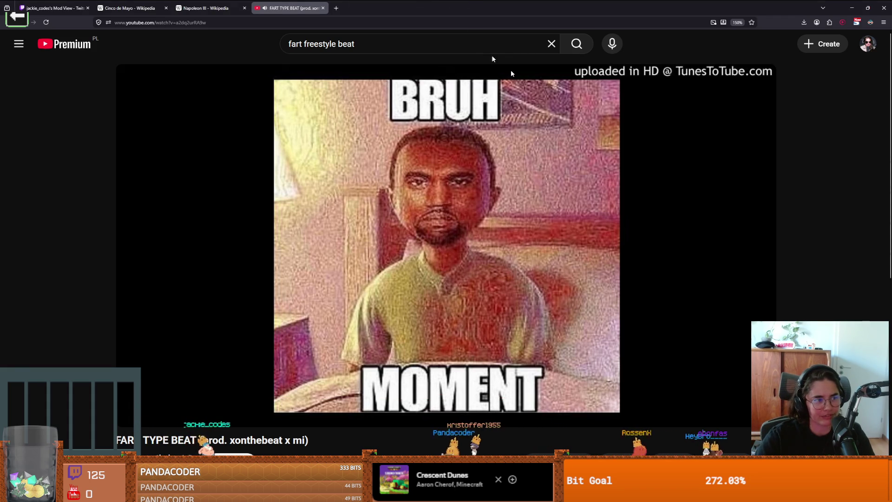
{"action": "key", "text": "alt+Tab"}
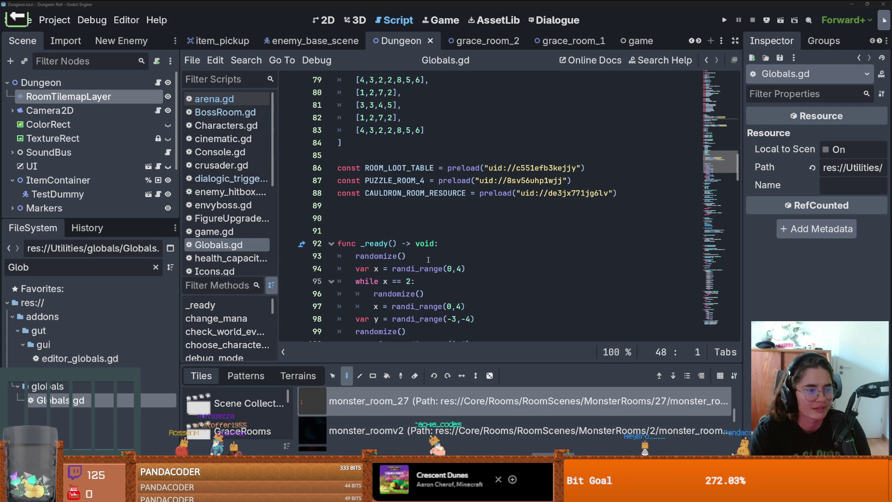
Step: Remove two blank lines below the constants in Globals.gd so func _ready sits at line 90, and save
{"action": "left_click", "coordinate": [473, 223]}
{"action": "key", "text": "BackSpace"}
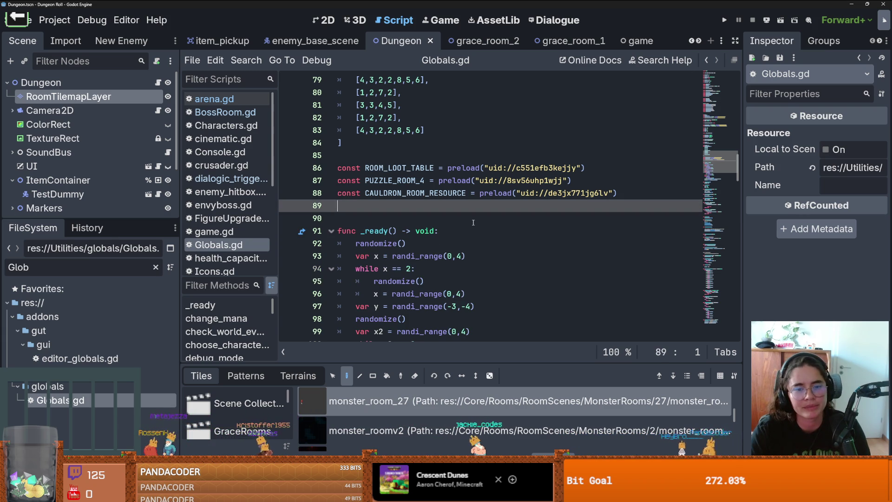
{"action": "key", "text": "BackSpace"}
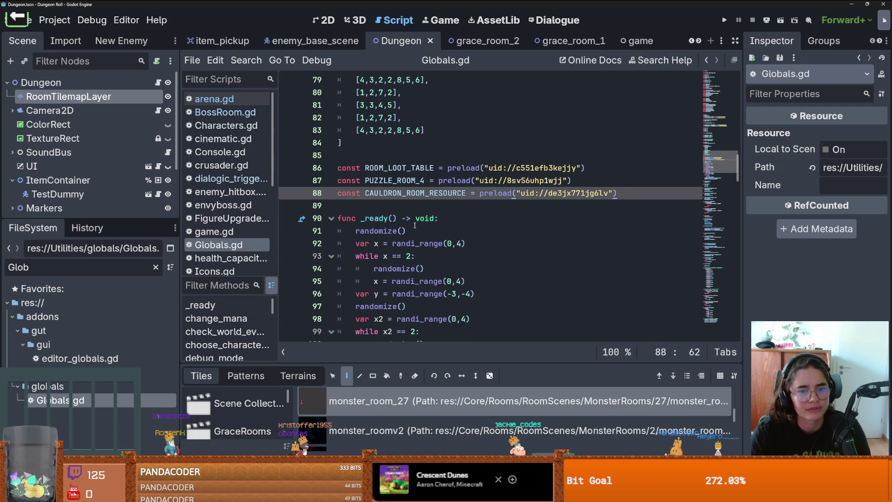
{"action": "key", "text": "ctrl+s"}
{"action": "scroll", "coordinate": [414, 246], "scroll_direction": "up", "scroll_amount": 4}
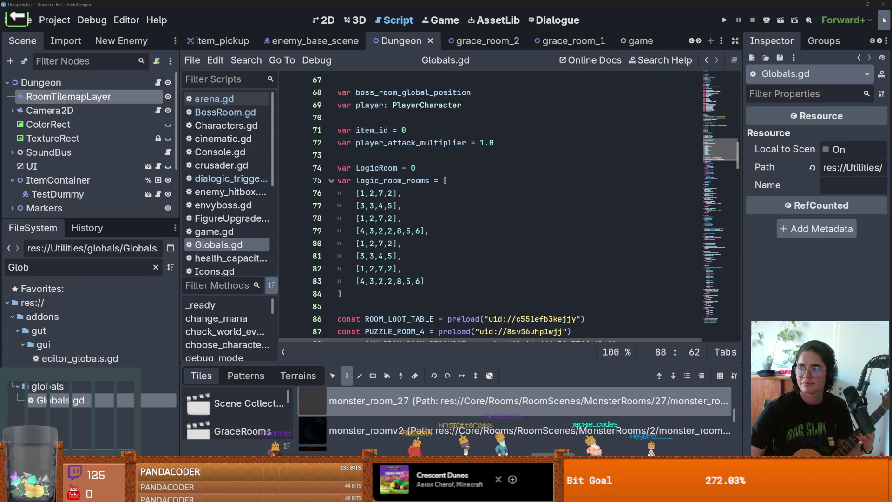
{"action": "key", "text": "alt+Tab"}
{"action": "scroll", "coordinate": [402, 183], "scroll_direction": "down", "scroll_amount": 4}
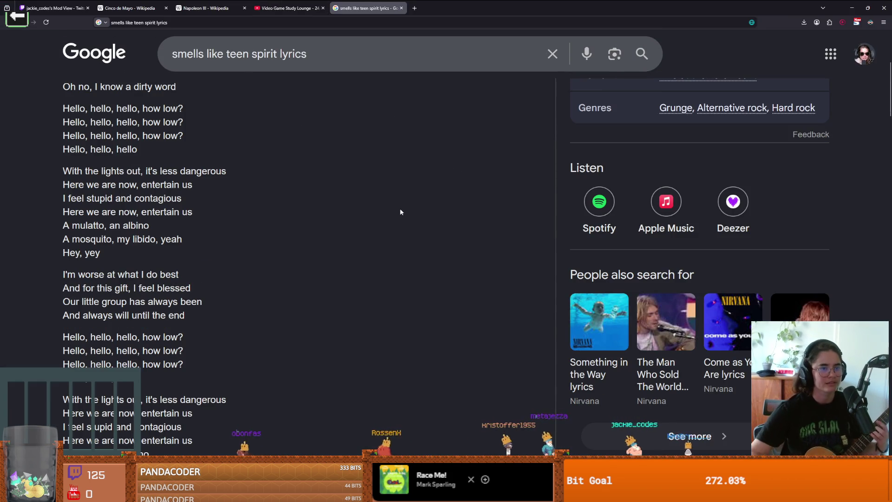
{"action": "scroll", "coordinate": [421, 164], "scroll_direction": "up", "scroll_amount": 2}
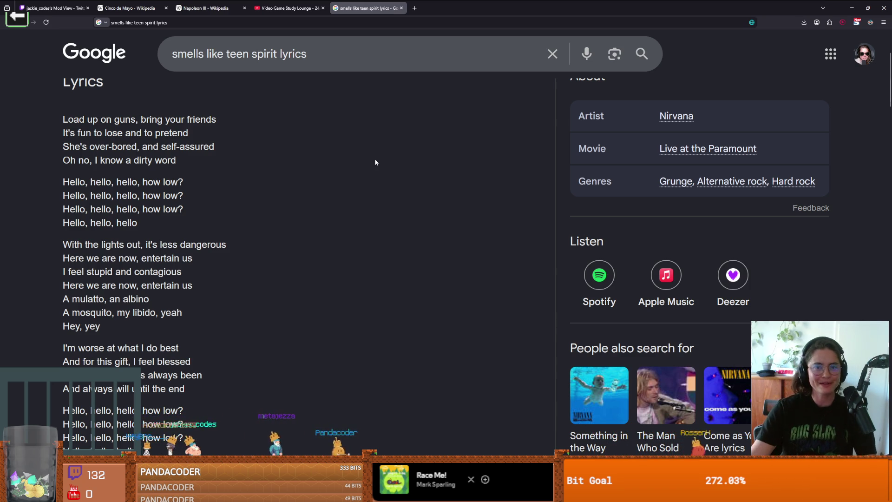
{"action": "key", "text": "alt+Tab"}
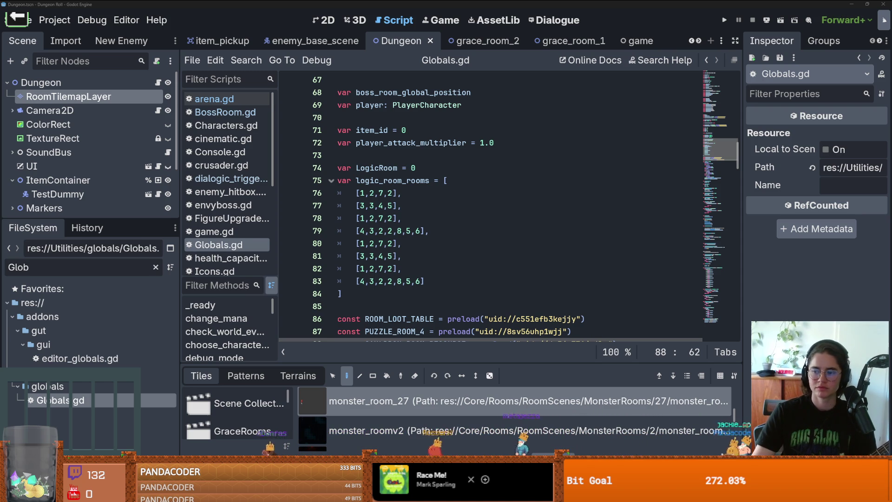
{"action": "key", "text": "alt+Tab"}
Step: Browse the Ultimate Guitar homepage and open the Top 100 tabs list
{"action": "scroll", "coordinate": [299, 193], "scroll_direction": "down", "scroll_amount": 3}
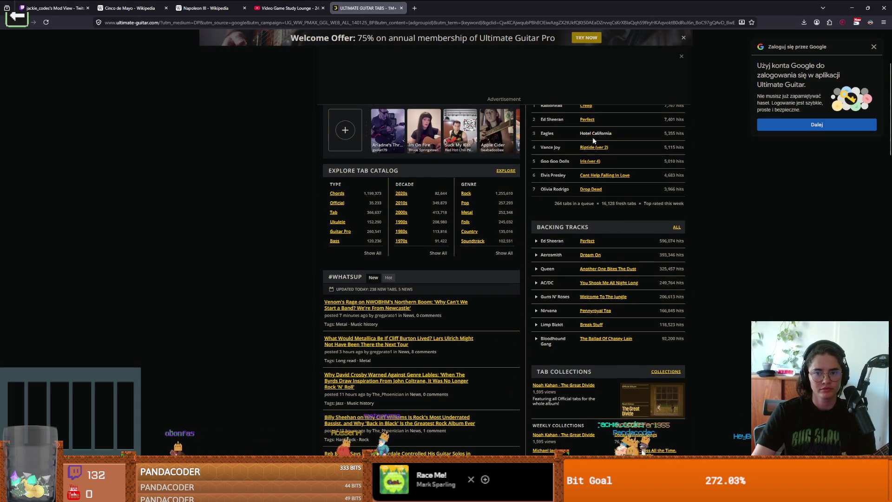
{"action": "scroll", "coordinate": [601, 184], "scroll_direction": "down", "scroll_amount": 1}
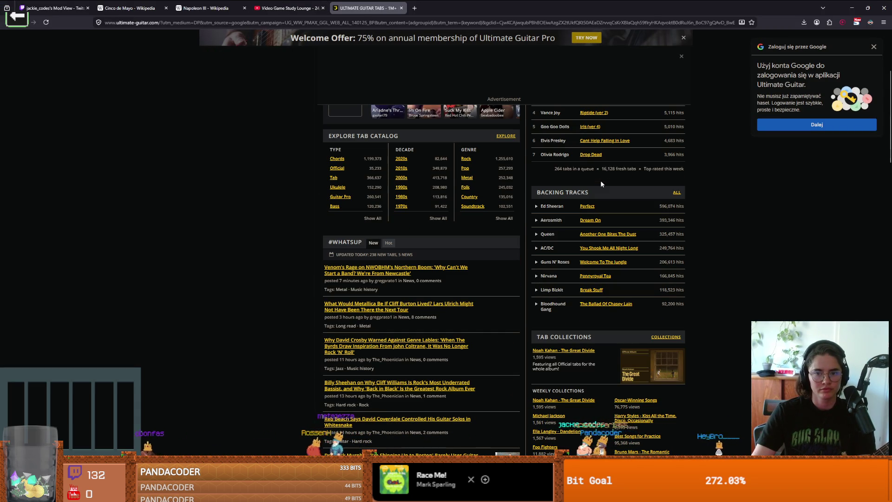
{"action": "scroll", "coordinate": [577, 186], "scroll_direction": "down", "scroll_amount": 2}
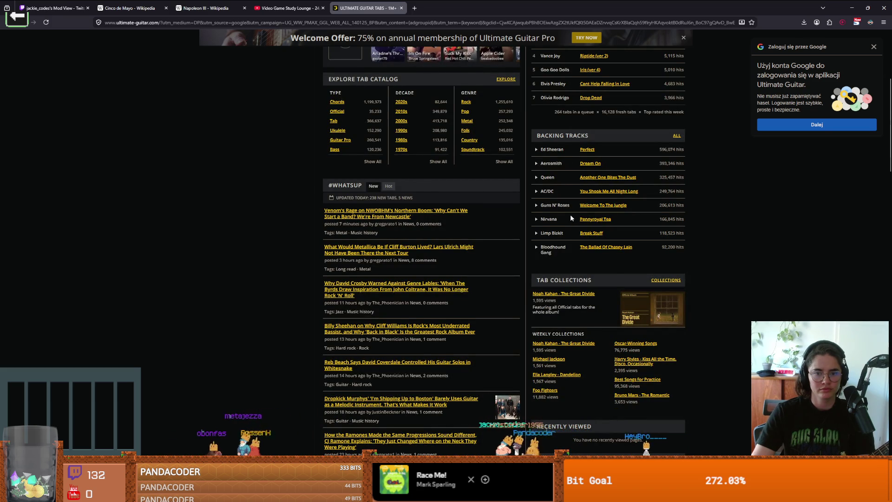
{"action": "scroll", "coordinate": [571, 216], "scroll_direction": "down", "scroll_amount": 1}
{"action": "scroll", "coordinate": [569, 214], "scroll_direction": "down", "scroll_amount": 15}
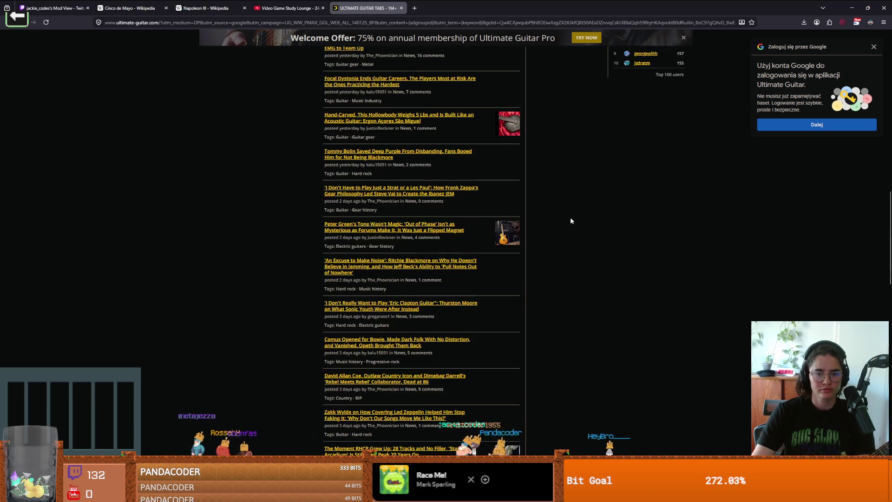
{"action": "scroll", "coordinate": [573, 219], "scroll_direction": "up", "scroll_amount": 15}
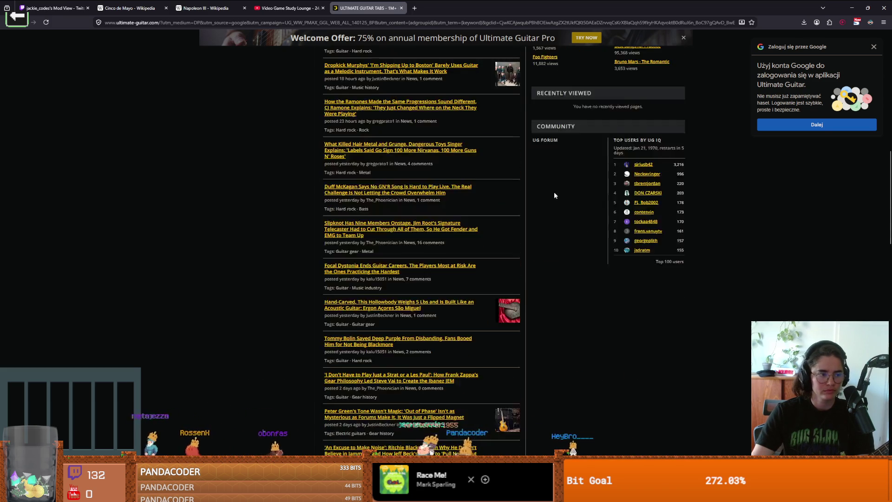
{"action": "scroll", "coordinate": [539, 205], "scroll_direction": "up", "scroll_amount": 4}
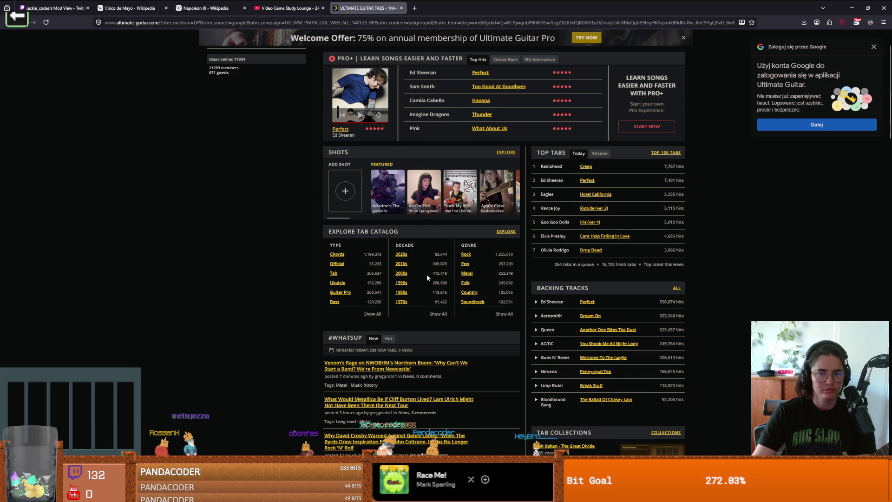
{"action": "scroll", "coordinate": [499, 138], "scroll_direction": "up", "scroll_amount": 1}
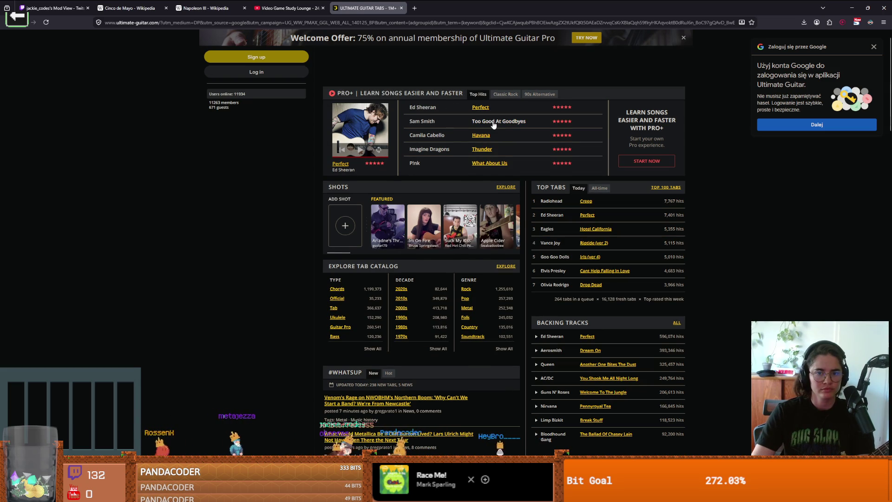
{"action": "scroll", "coordinate": [468, 182], "scroll_direction": "up", "scroll_amount": 1}
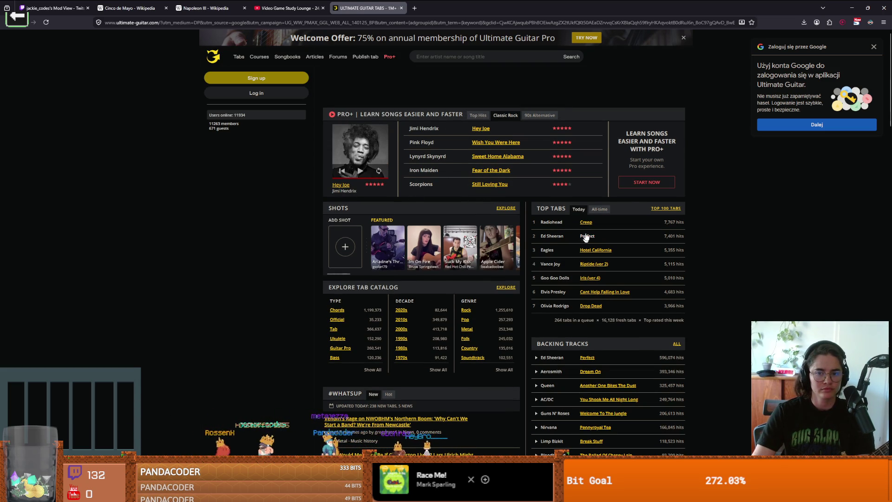
{"action": "scroll", "coordinate": [603, 266], "scroll_direction": "down", "scroll_amount": 1}
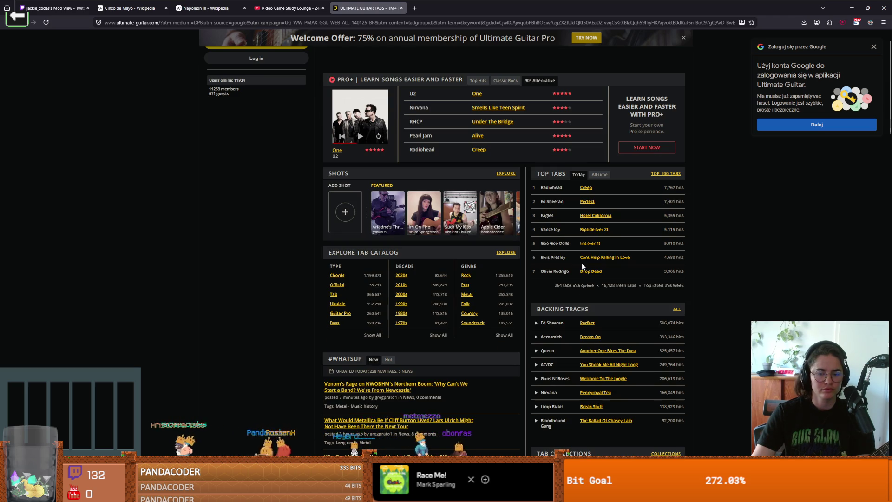
{"action": "scroll", "coordinate": [548, 259], "scroll_direction": "up", "scroll_amount": 1}
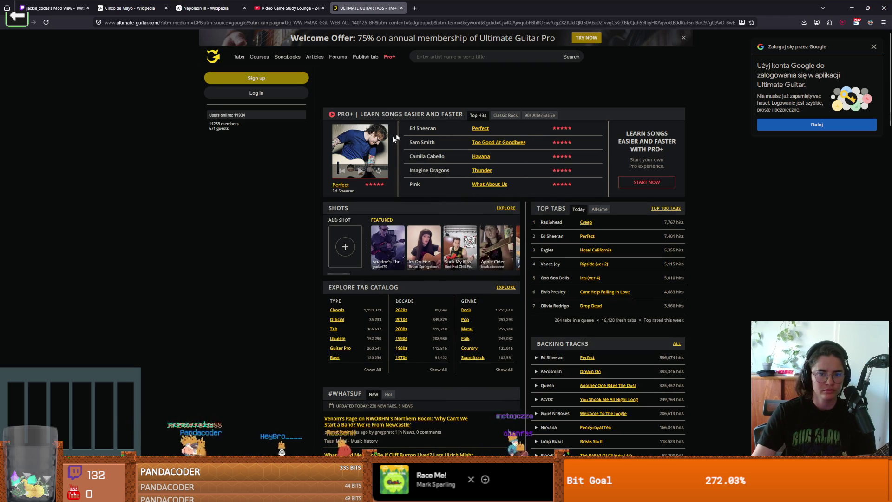
{"action": "left_click", "coordinate": [654, 209]}
Step: Open the Yellow chords by Coldplay from the Top 100 list
{"action": "scroll", "coordinate": [372, 199], "scroll_direction": "down", "scroll_amount": 1}
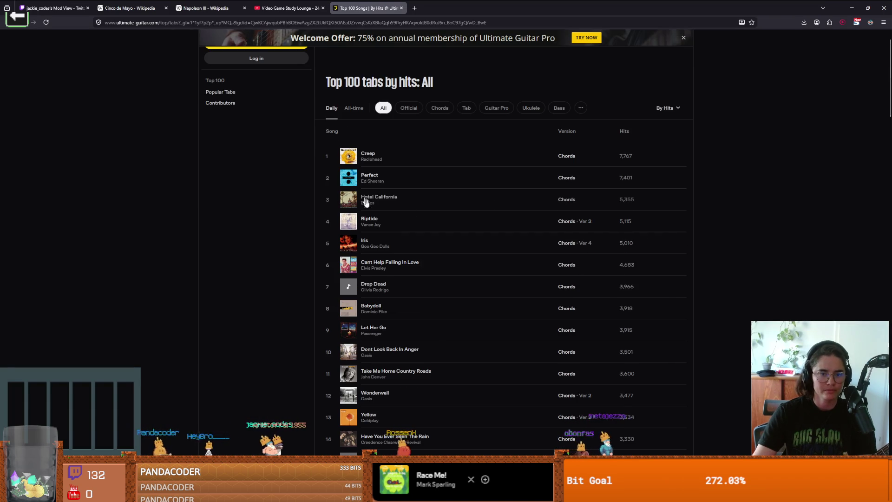
{"action": "scroll", "coordinate": [400, 223], "scroll_direction": "down", "scroll_amount": 1}
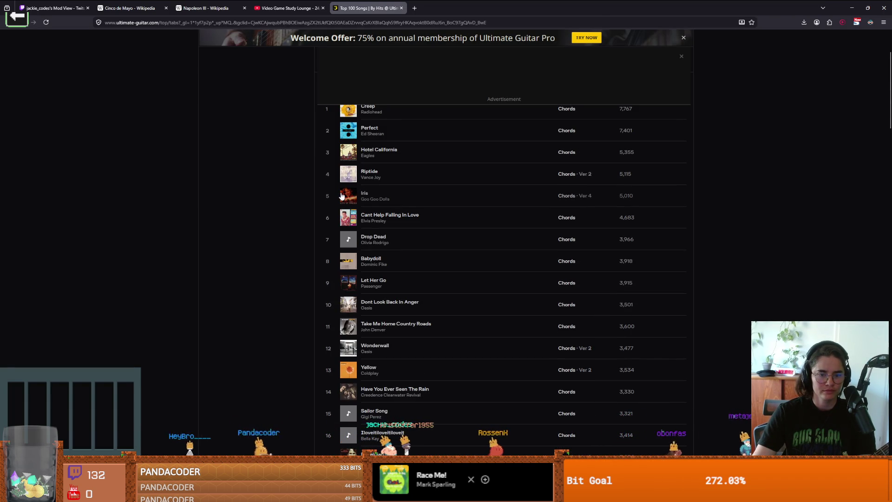
{"action": "left_click", "coordinate": [353, 369]}
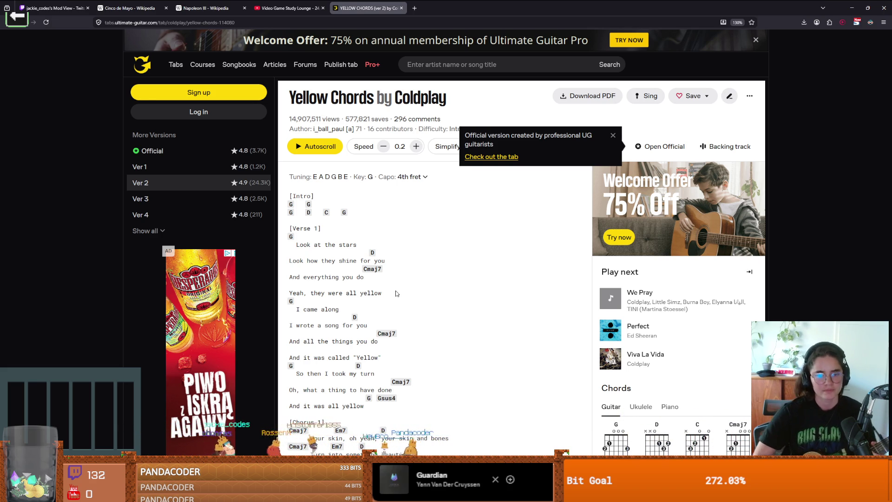
Step: Read the Yellow (Ver 2) chord sheet down to its Outro section
{"action": "scroll", "coordinate": [411, 258], "scroll_direction": "down", "scroll_amount": 3}
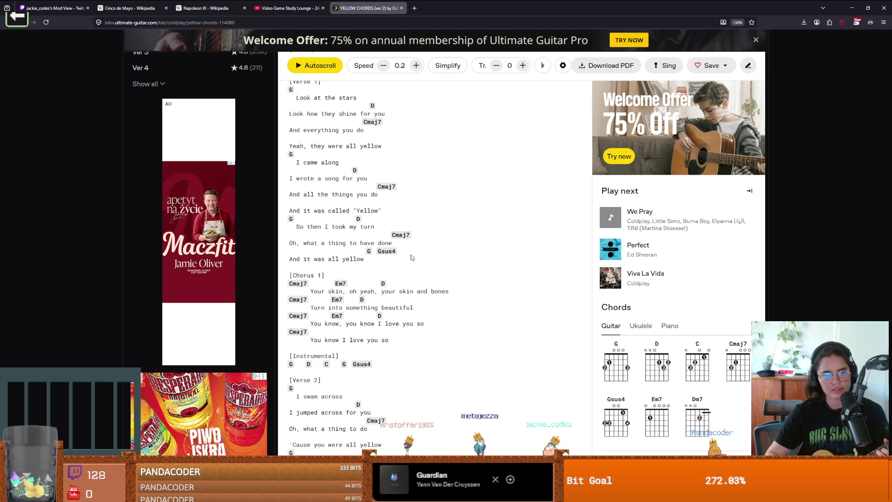
{"action": "scroll", "coordinate": [411, 257], "scroll_direction": "down", "scroll_amount": 4}
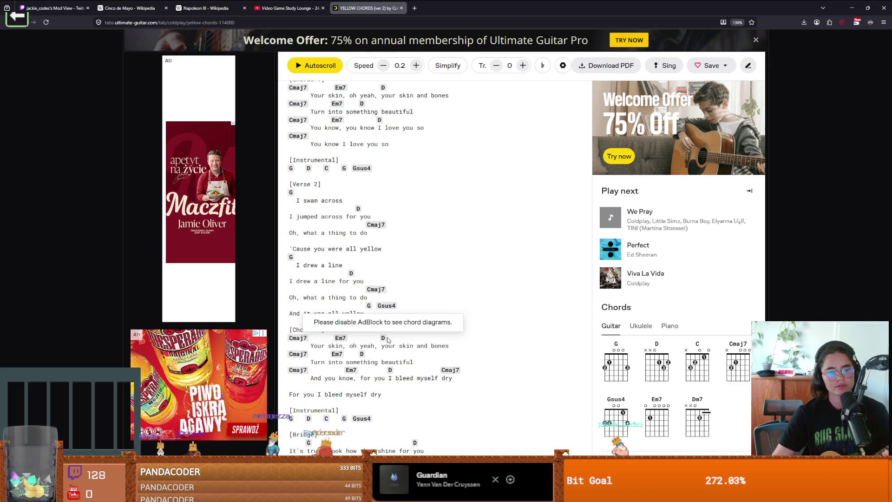
{"action": "scroll", "coordinate": [388, 340], "scroll_direction": "down", "scroll_amount": 3}
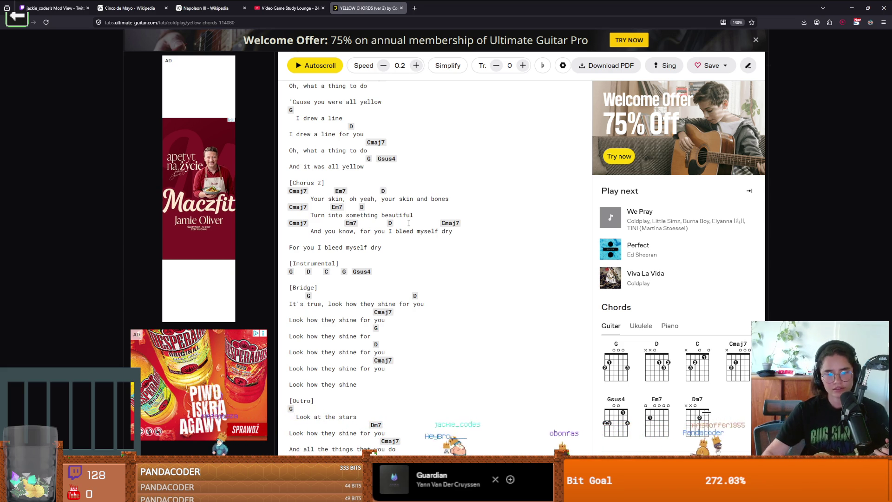
{"action": "scroll", "coordinate": [435, 178], "scroll_direction": "down", "scroll_amount": 3}
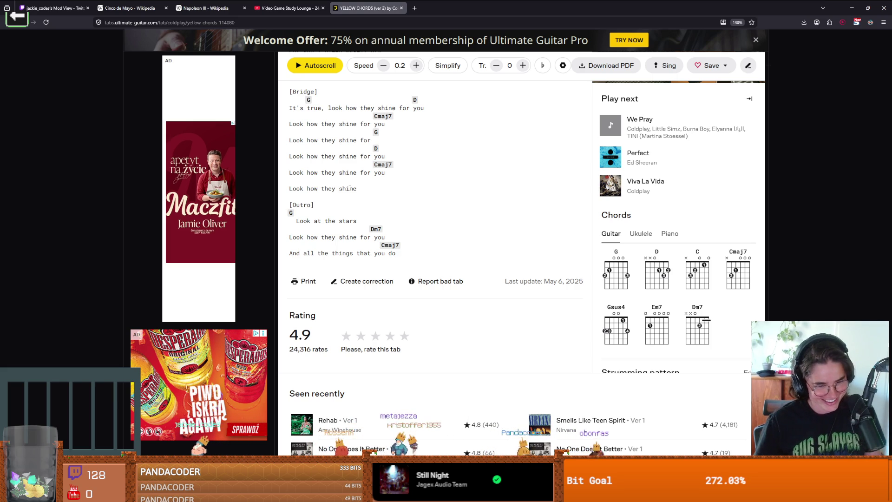
{"action": "scroll", "coordinate": [490, 226], "scroll_direction": "down", "scroll_amount": 3}
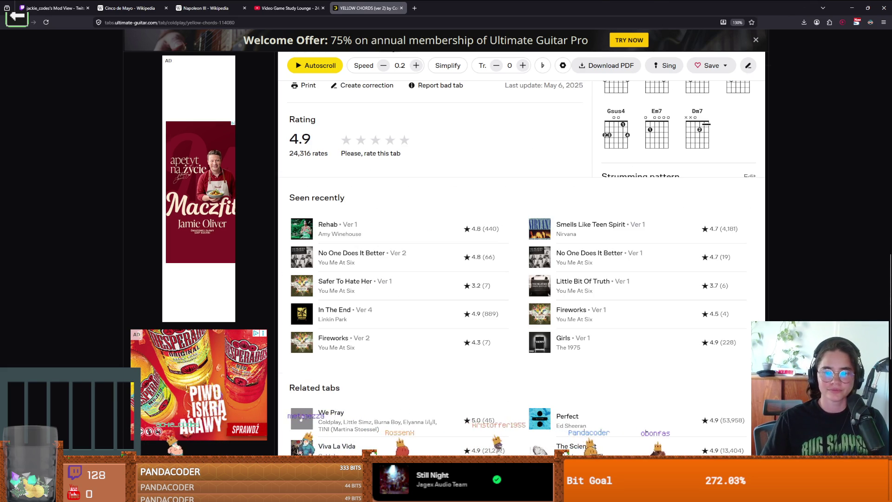
Step: Switch briefly to the Godot editor, then return to the Ultimate Guitar browser
{"action": "key", "text": "alt+Tab"}
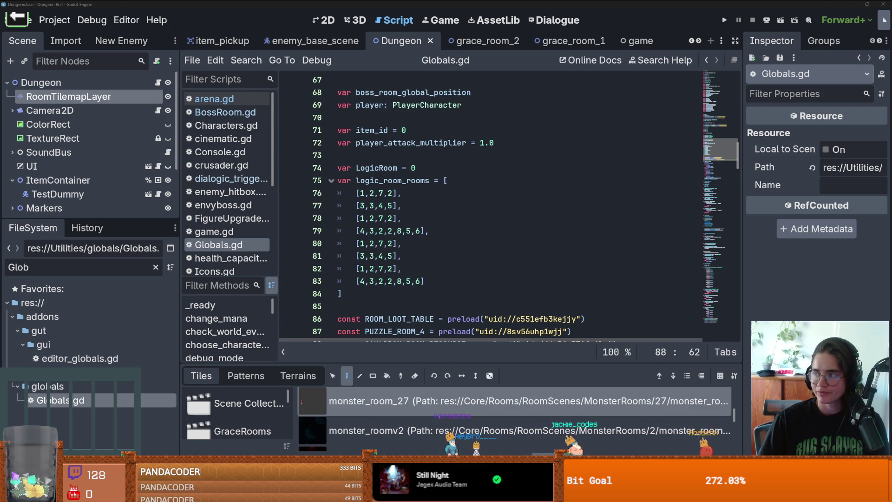
{"action": "key", "text": "alt+Tab"}
Step: Open The Scientist chords from page 2 of the Coldplay results, switching to version 1
{"action": "left_click", "coordinate": [432, 400]}
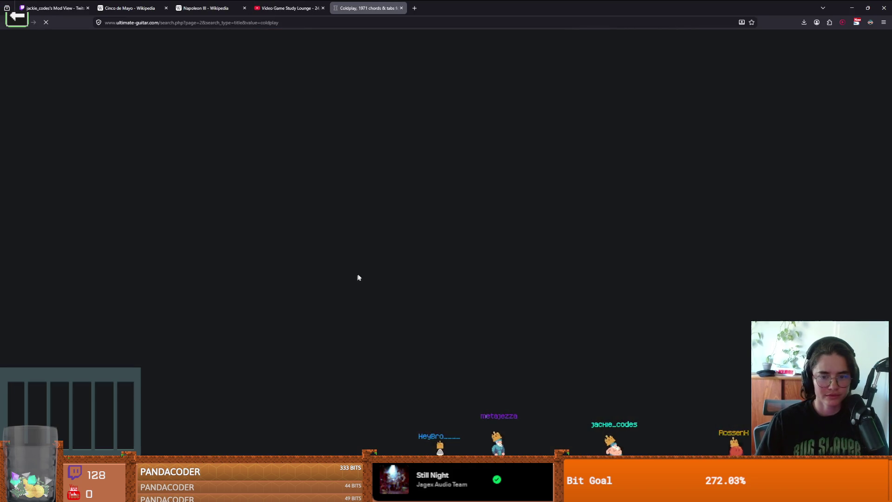
{"action": "scroll", "coordinate": [328, 300], "scroll_direction": "down", "scroll_amount": 15}
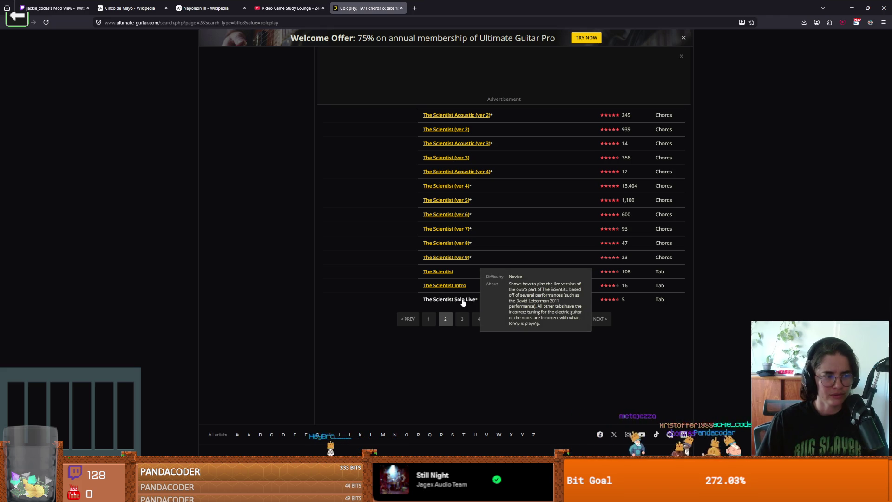
{"action": "left_click", "coordinate": [465, 187]}
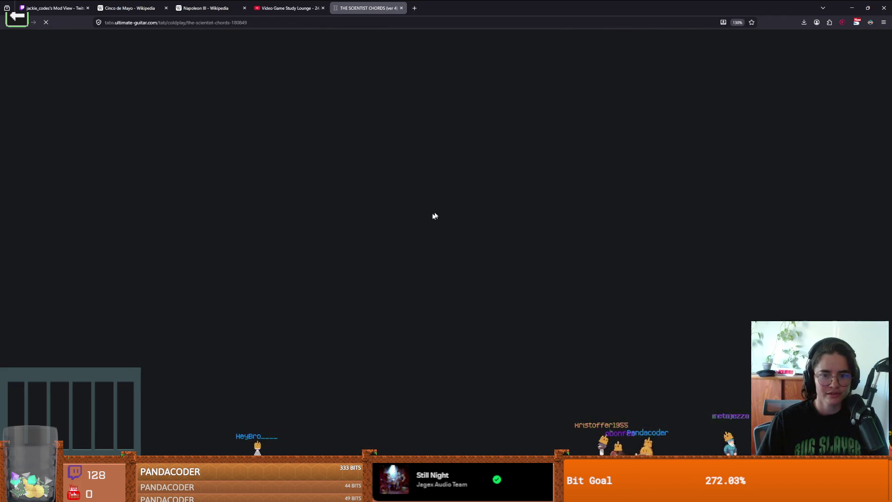
{"action": "scroll", "coordinate": [395, 259], "scroll_direction": "down", "scroll_amount": 5}
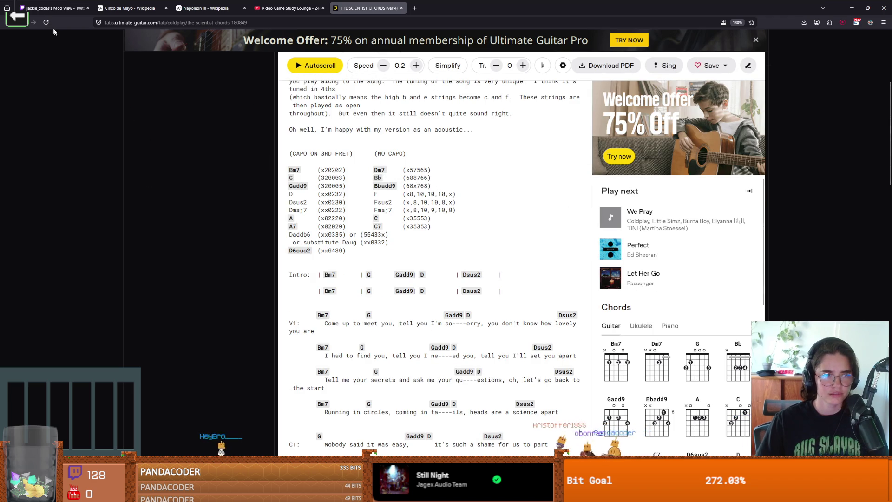
{"action": "scroll", "coordinate": [116, 140], "scroll_direction": "up", "scroll_amount": 5}
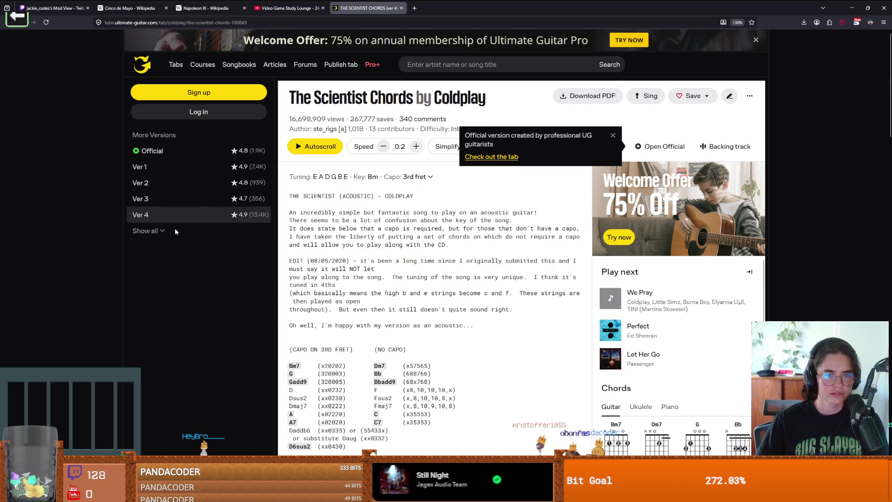
{"action": "left_click", "coordinate": [179, 167]}
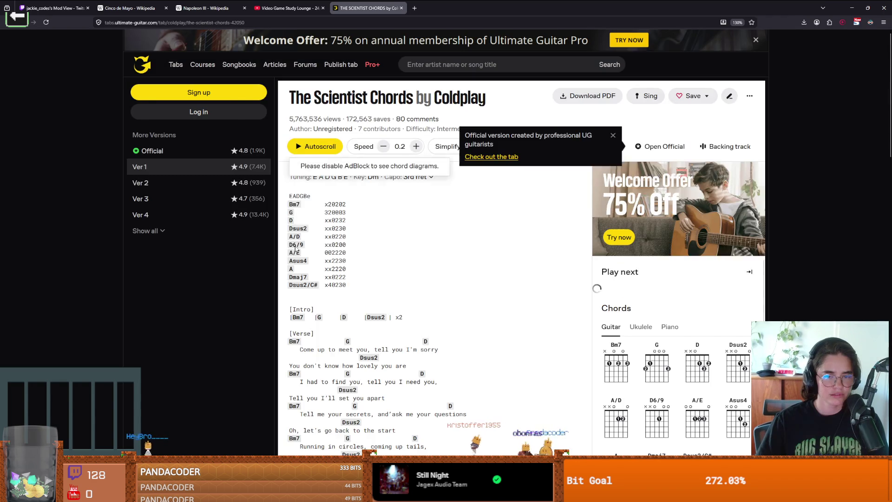
{"action": "scroll", "coordinate": [303, 251], "scroll_direction": "down", "scroll_amount": 2}
Step: Select and deselect several verse lyric lines, then return to the Godot editor
{"action": "left_click_drag", "start_coordinate": [298, 251], "coordinate": [374, 251]}
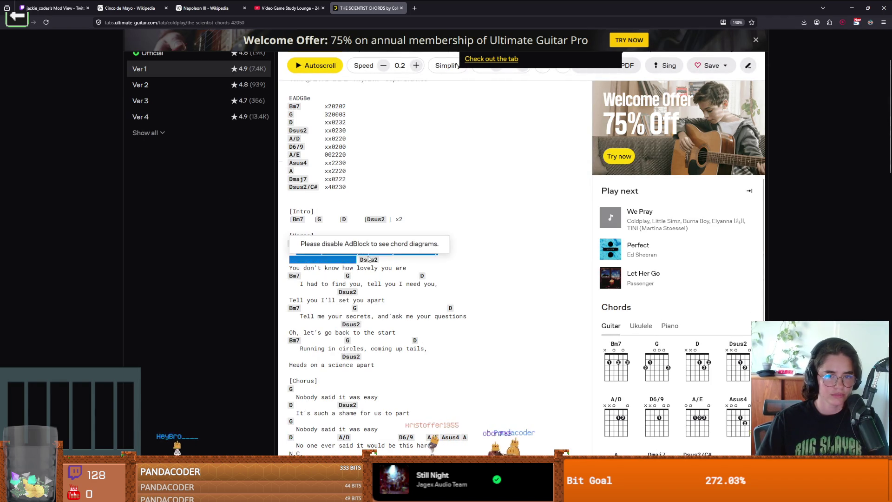
{"action": "left_click", "coordinate": [401, 254]}
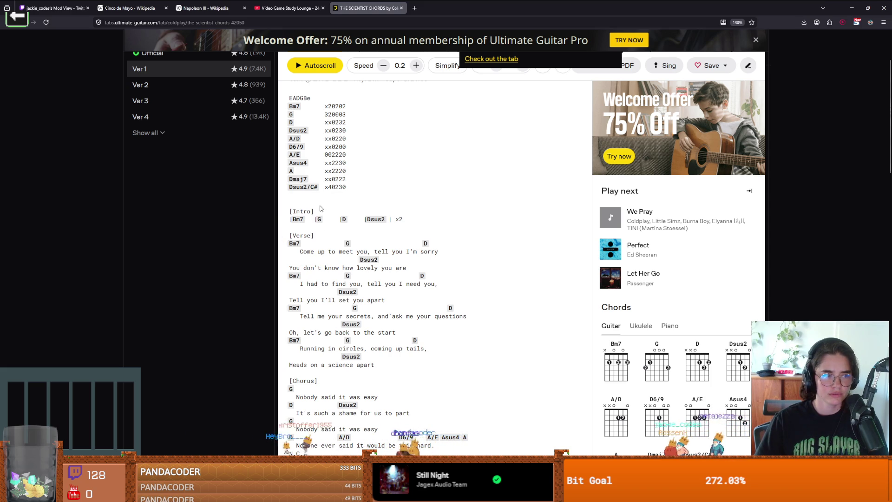
{"action": "triple_click", "coordinate": [349, 252]}
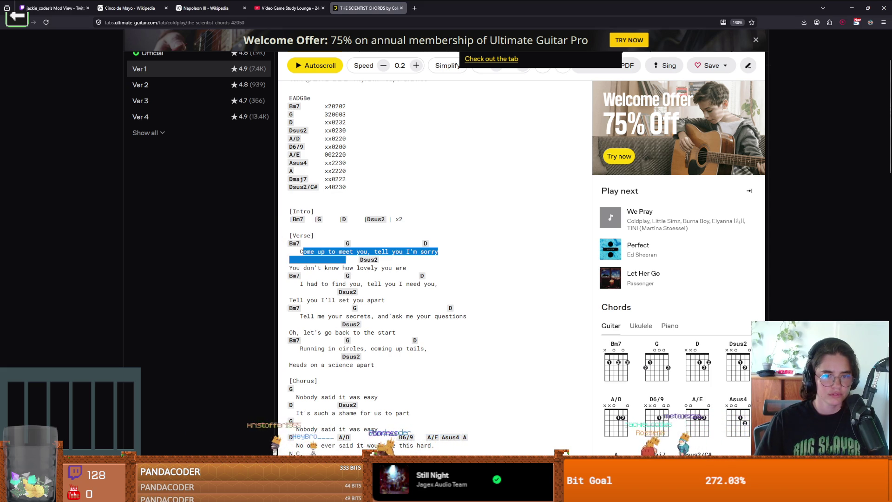
{"action": "left_click", "coordinate": [307, 266]}
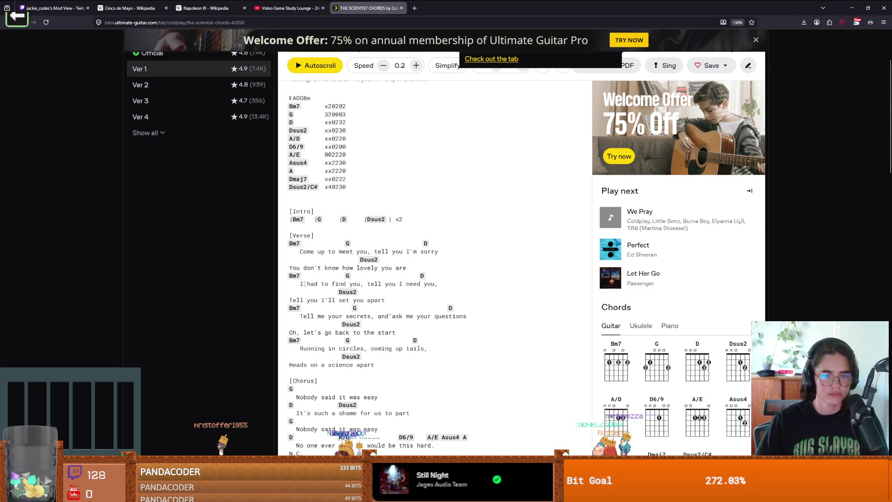
{"action": "left_click_drag", "start_coordinate": [304, 284], "coordinate": [348, 284]}
{"action": "left_click", "coordinate": [316, 295]}
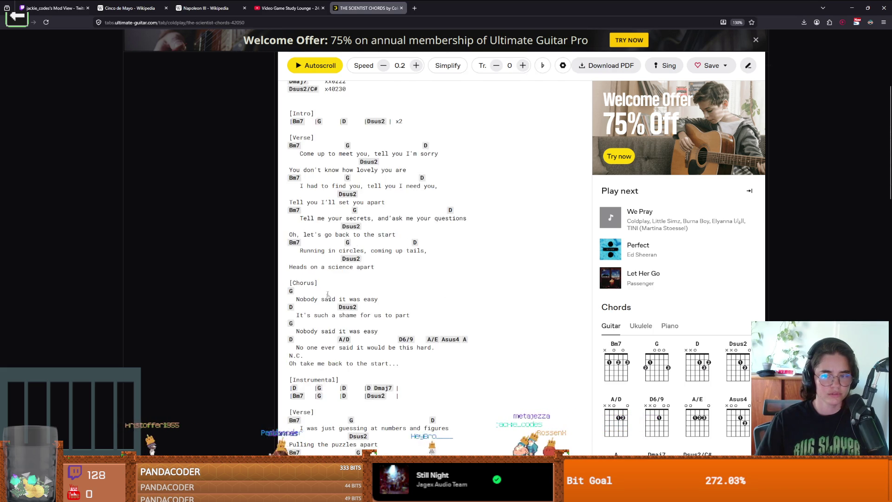
{"action": "key", "text": "alt+Tab"}
Step: Delete the extra blank line after the trinket signals in Globals.gd and save
{"action": "left_click", "coordinate": [521, 213]}
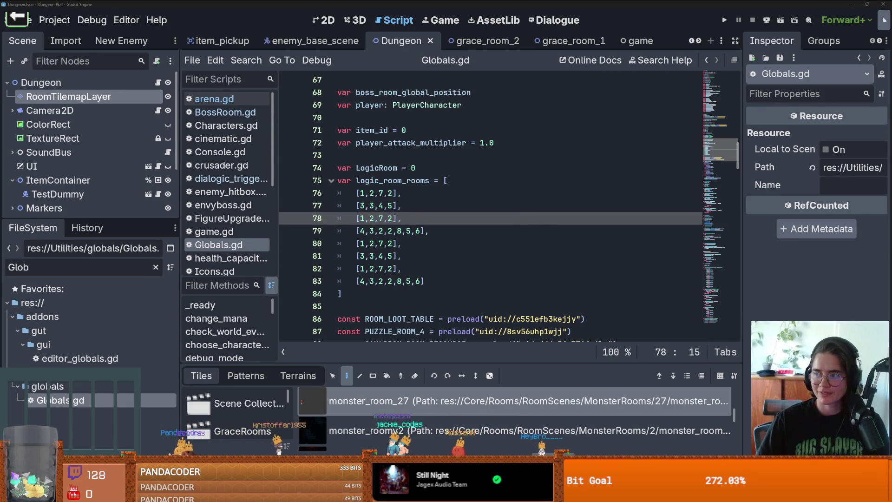
{"action": "left_click", "coordinate": [603, 227]}
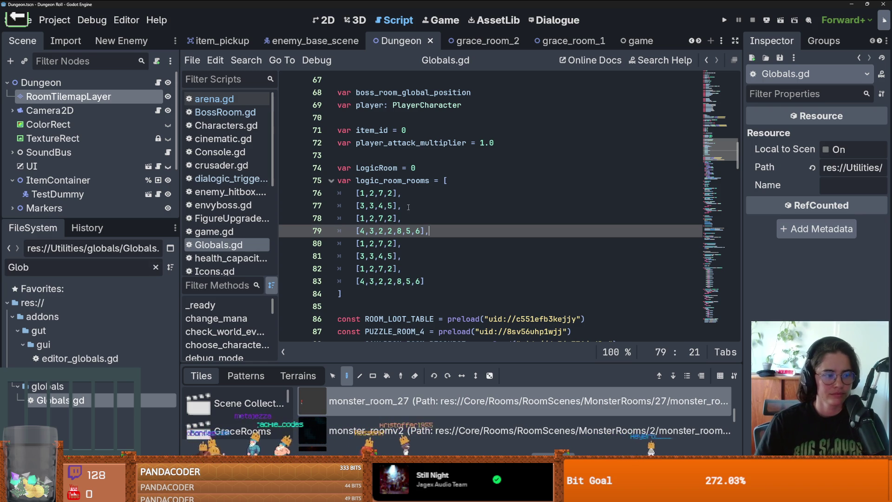
{"action": "scroll", "coordinate": [409, 205], "scroll_direction": "up", "scroll_amount": 8}
{"action": "left_click", "coordinate": [438, 205]}
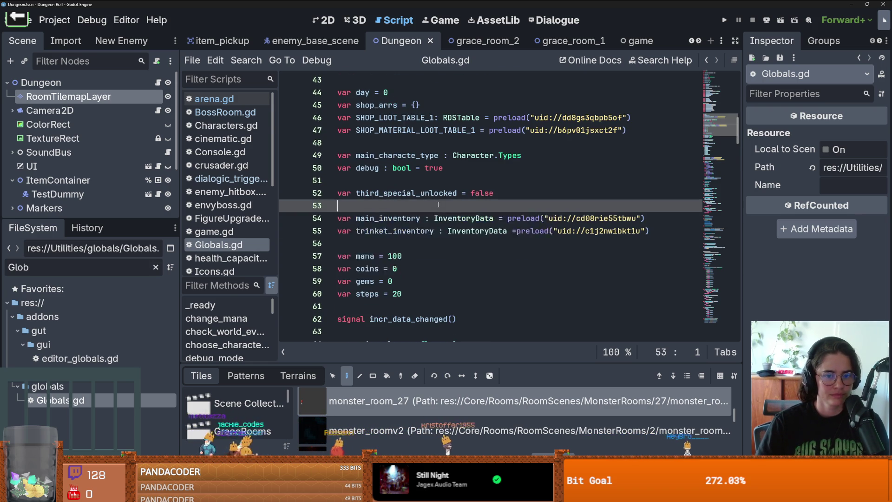
{"action": "scroll", "coordinate": [438, 204], "scroll_direction": "up", "scroll_amount": 4}
{"action": "left_click", "coordinate": [440, 230]}
{"action": "key", "text": "BackSpace"}
{"action": "key", "text": "ctrl+s"}
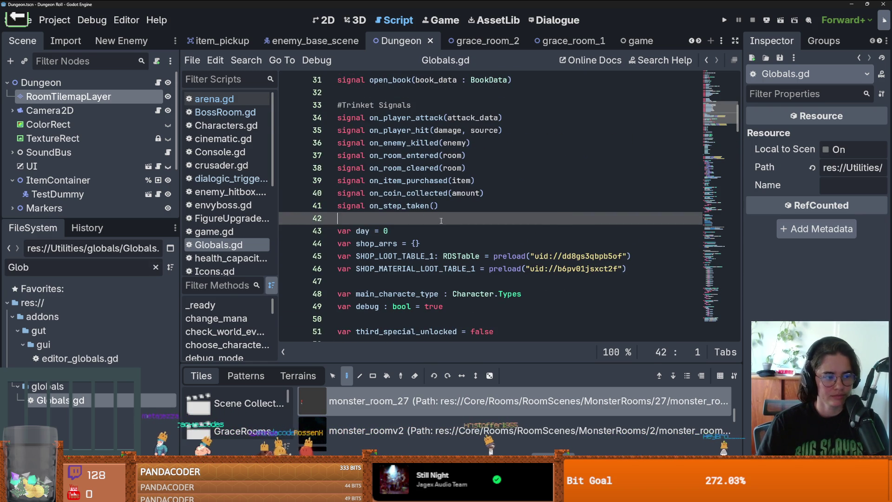
Step: Resize the docks, trim the file filter, and select boss_room_global_position on line 67
{"action": "scroll", "coordinate": [433, 221], "scroll_direction": "up", "scroll_amount": 10}
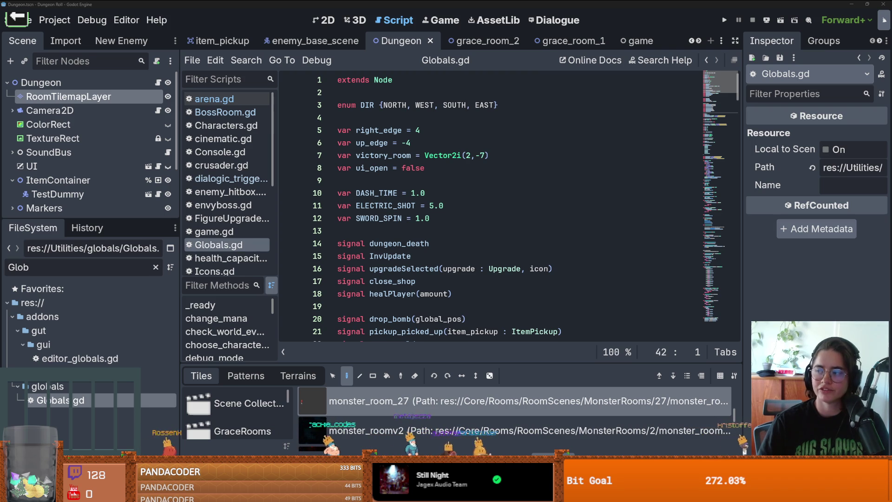
{"action": "left_click", "coordinate": [351, 185]}
{"action": "key", "text": "ctrl+s"}
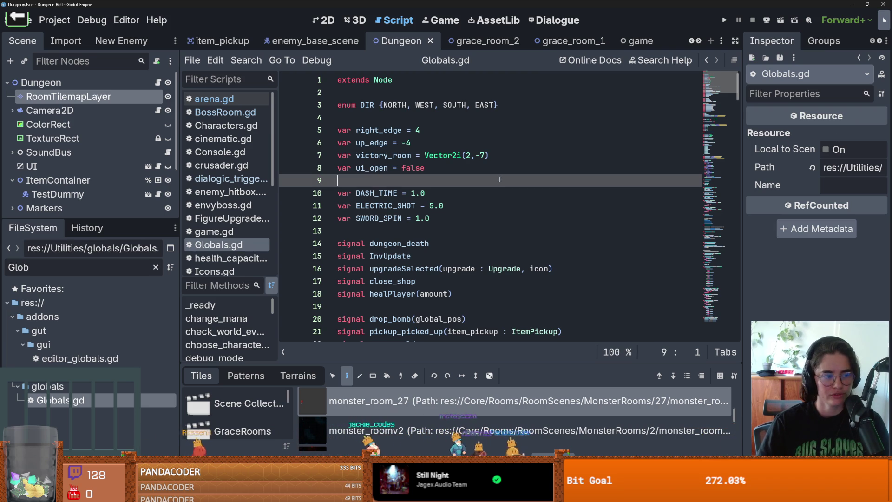
{"action": "left_click_drag", "start_coordinate": [88, 219], "coordinate": [89, 136]}
{"action": "left_click", "coordinate": [86, 184]}
{"action": "key", "text": "BackSpace"}
{"action": "key", "text": "BackSpace"}
{"action": "key", "text": "BackSpace"}
{"action": "key", "text": "BackSpace"}
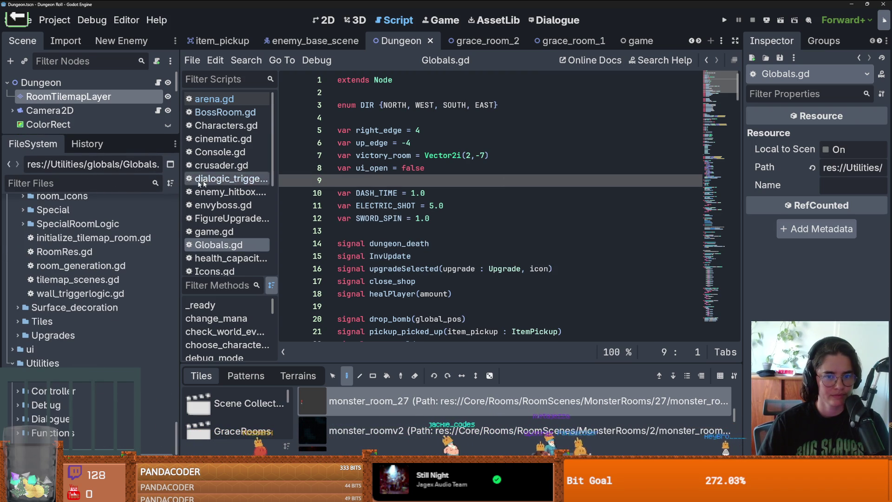
{"action": "scroll", "coordinate": [387, 282], "scroll_direction": "down", "scroll_amount": 10}
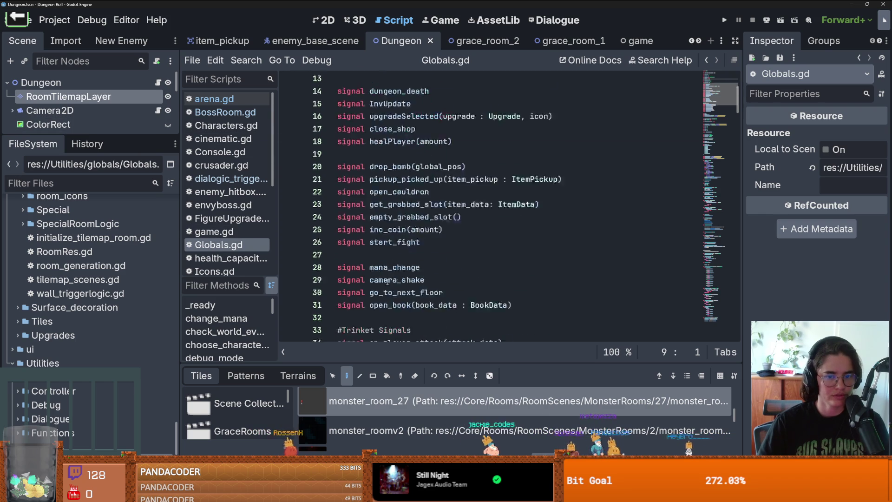
{"action": "scroll", "coordinate": [388, 282], "scroll_direction": "down", "scroll_amount": 9}
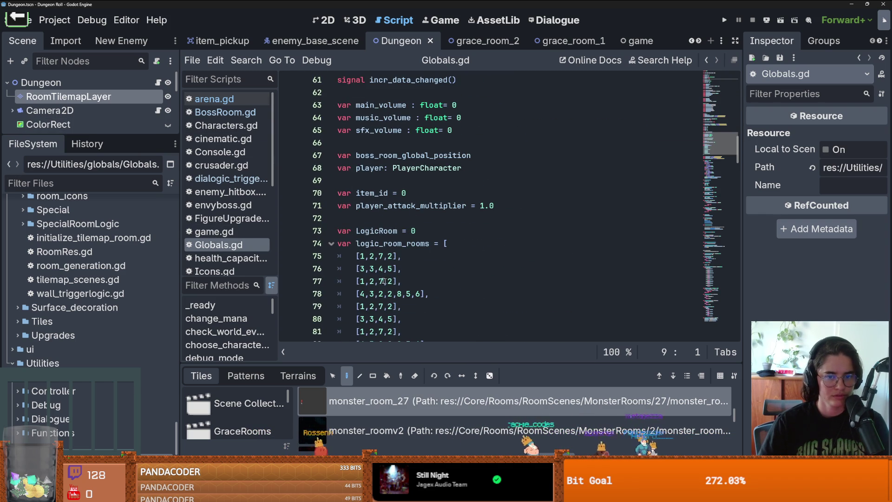
{"action": "double_click", "coordinate": [394, 156]}
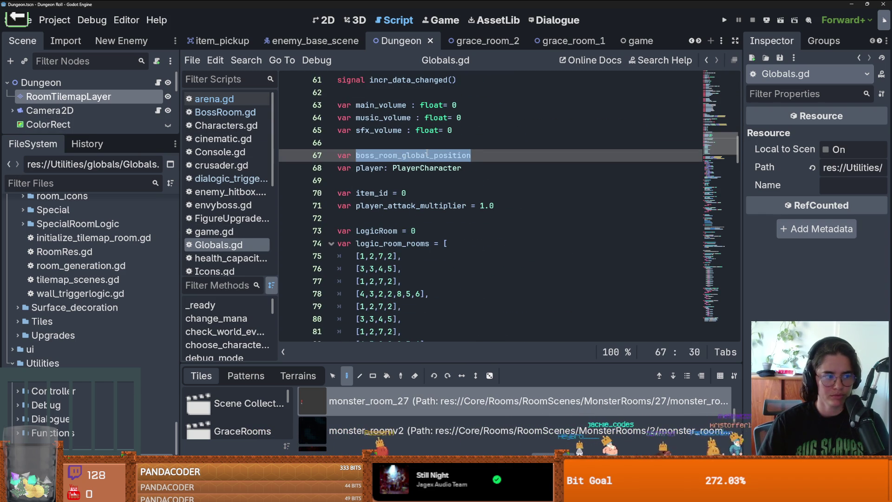
{"action": "left_click_drag", "start_coordinate": [88, 134], "coordinate": [88, 290]}
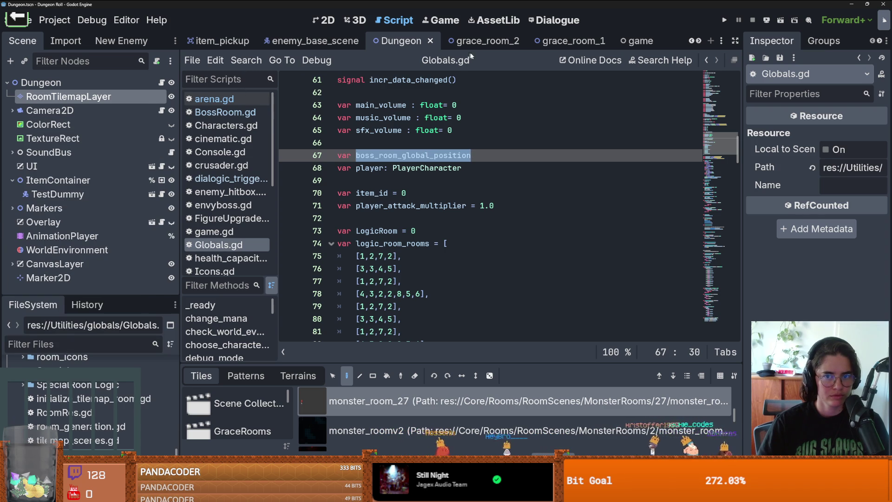
Step: Open grace_room_2's monsters.gd and place the caret on line 142 in on_monster_dead
{"action": "left_click", "coordinate": [465, 41]}
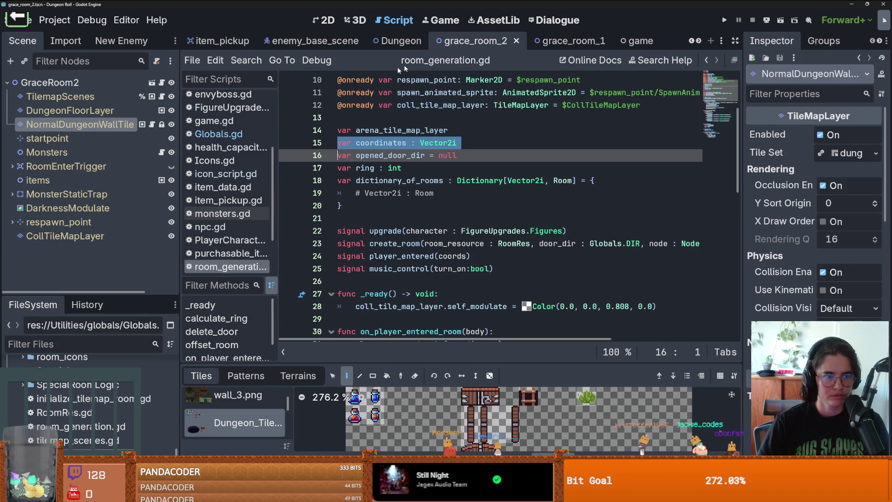
{"action": "left_click", "coordinate": [161, 154]}
{"action": "scroll", "coordinate": [386, 225], "scroll_direction": "down", "scroll_amount": 20}
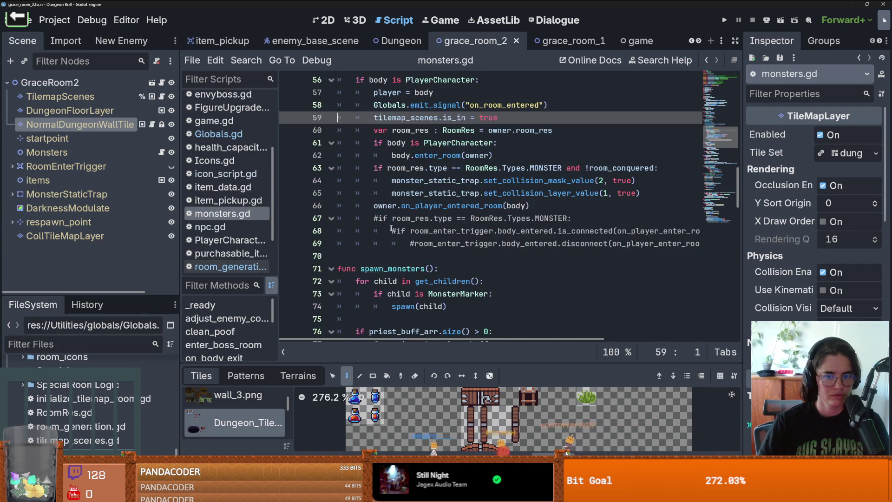
{"action": "scroll", "coordinate": [402, 241], "scroll_direction": "down", "scroll_amount": 4}
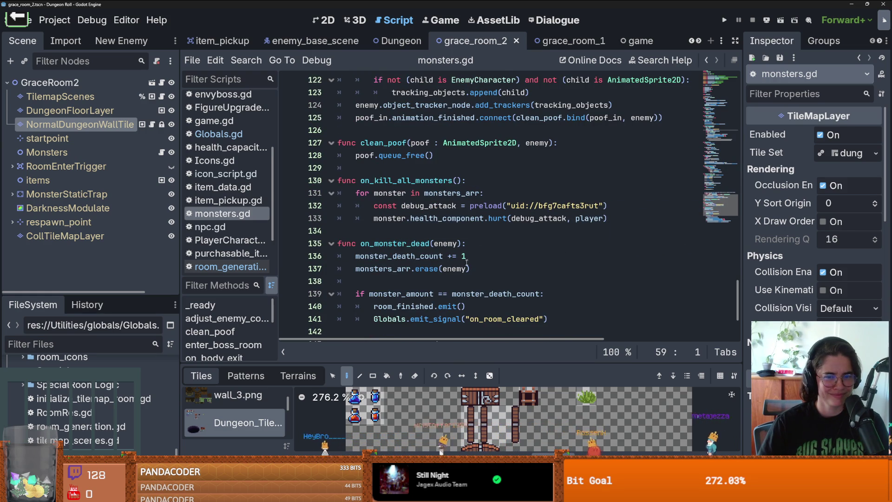
{"action": "scroll", "coordinate": [466, 262], "scroll_direction": "down", "scroll_amount": 3}
{"action": "left_click", "coordinate": [430, 215]}
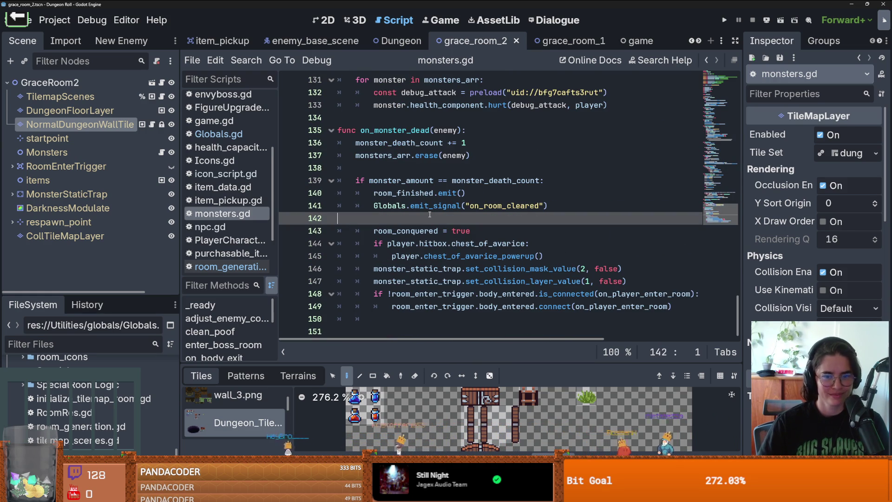
{"action": "type", "text": "ori"}
Step: Add print("boss room global position ", Globals.boss_room_global_position) on line 142 and save
{"action": "key", "text": "BackSpace"}
{"action": "key", "text": "BackSpace"}
{"action": "key", "text": "BackSpace"}
{"action": "type", "text": "print("}
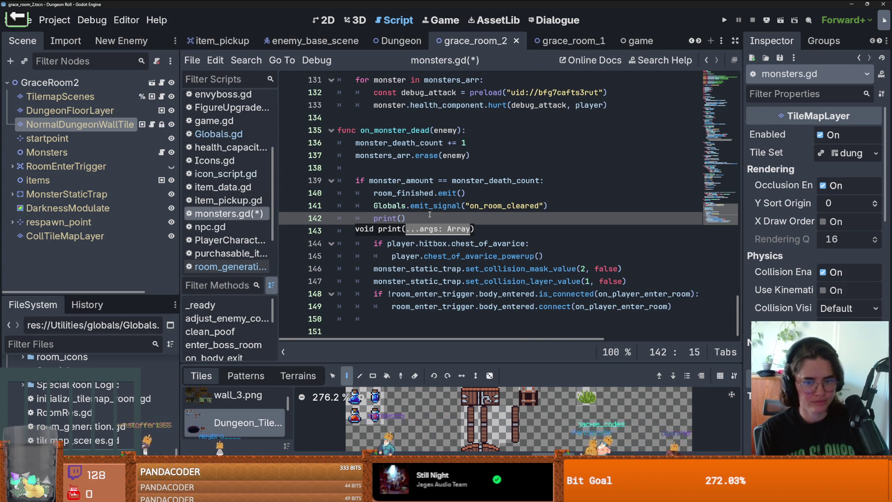
{"action": "type", "text": "Globals"}
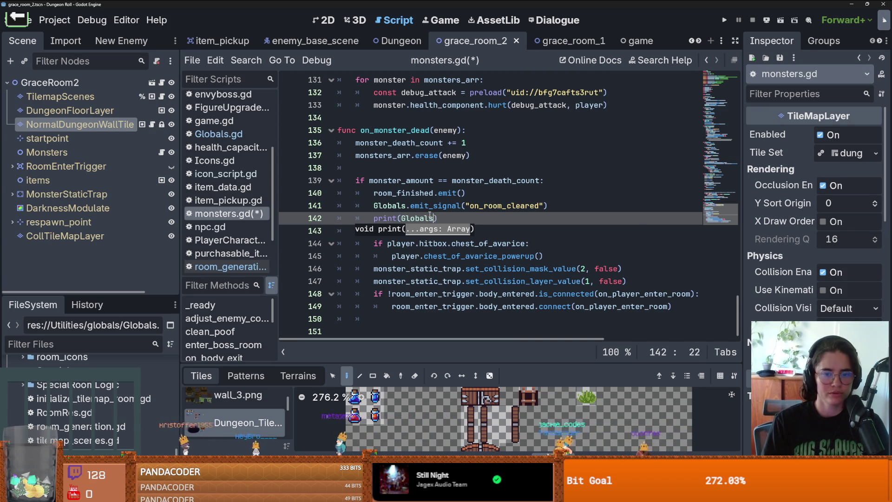
{"action": "type", "text": "."}
{"action": "key", "text": "Return"}
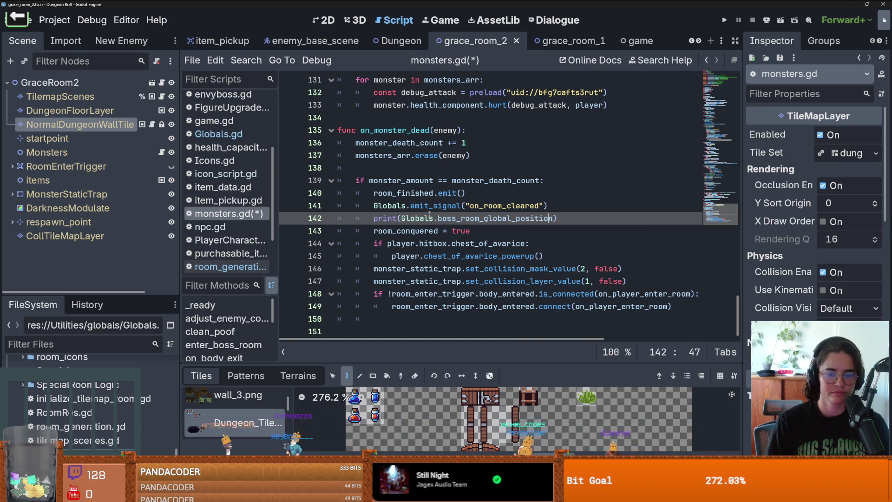
{"action": "type", "text": "\"boss\","}
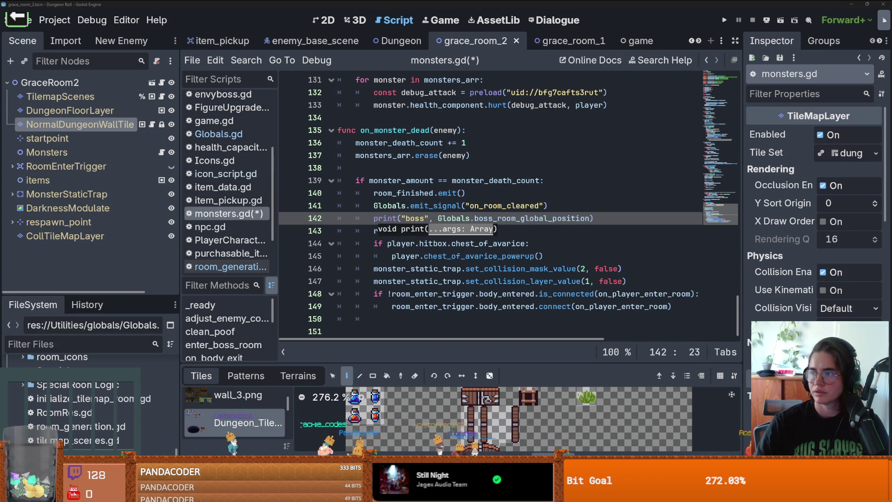
{"action": "left_click", "coordinate": [427, 218]}
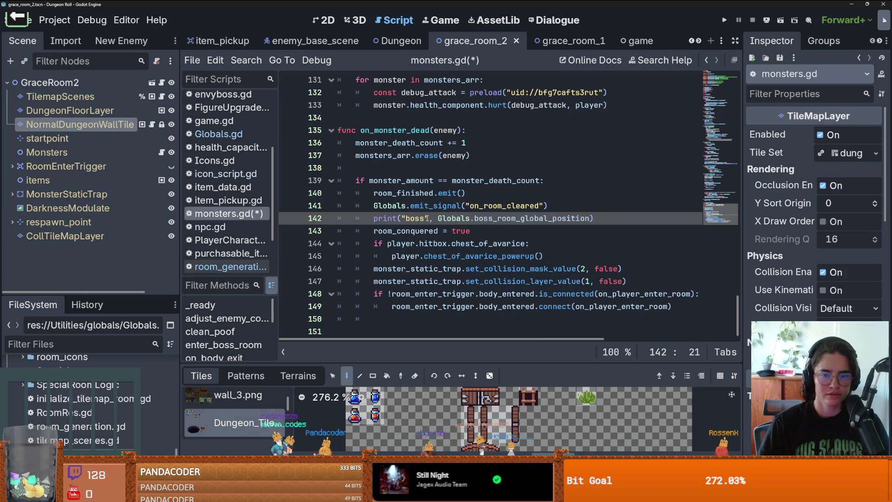
{"action": "type", "text": "room glob"}
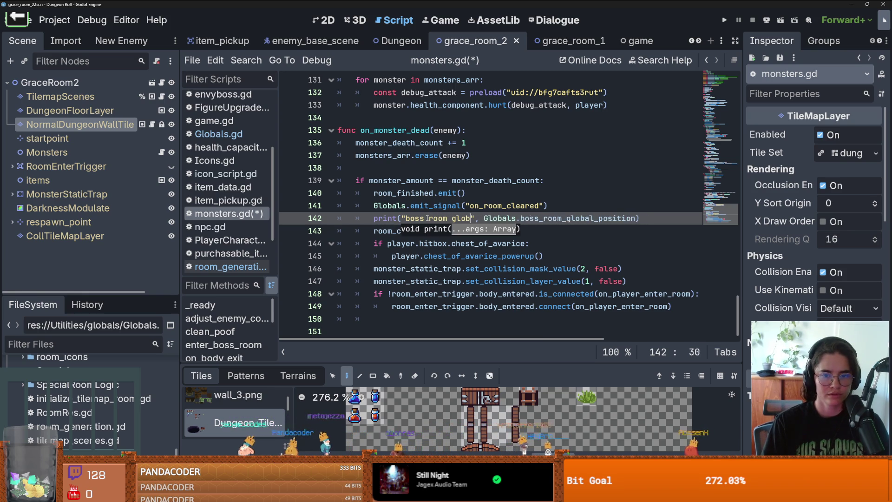
{"action": "type", "text": "on"}
{"action": "key", "text": "ctrl+s"}
{"action": "left_click", "coordinate": [450, 192]}
{"action": "left_click", "coordinate": [499, 218]}
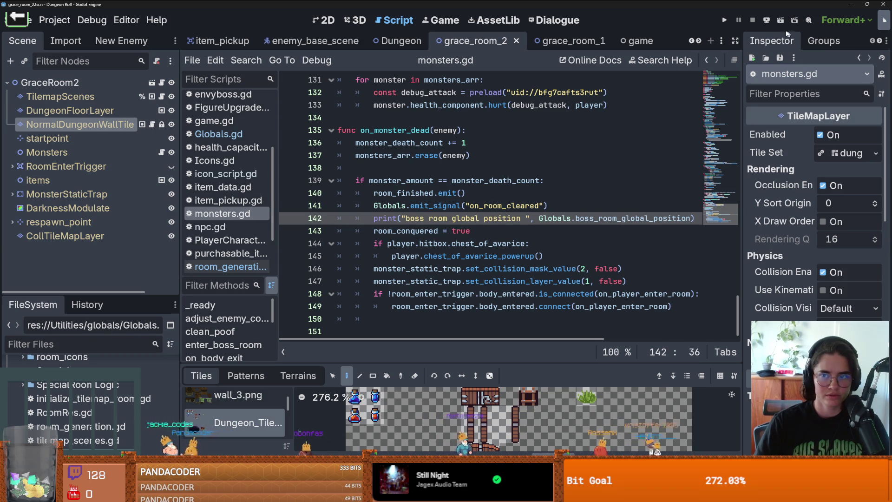
Step: Run the game, enter a room card, and execute kill_all_monsters in the debug console
{"action": "left_click", "coordinate": [724, 21]}
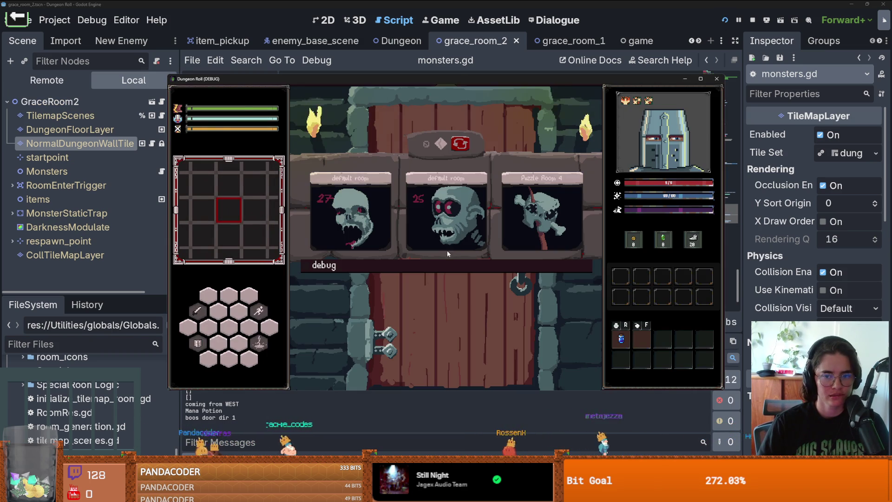
{"action": "left_click", "coordinate": [458, 223]}
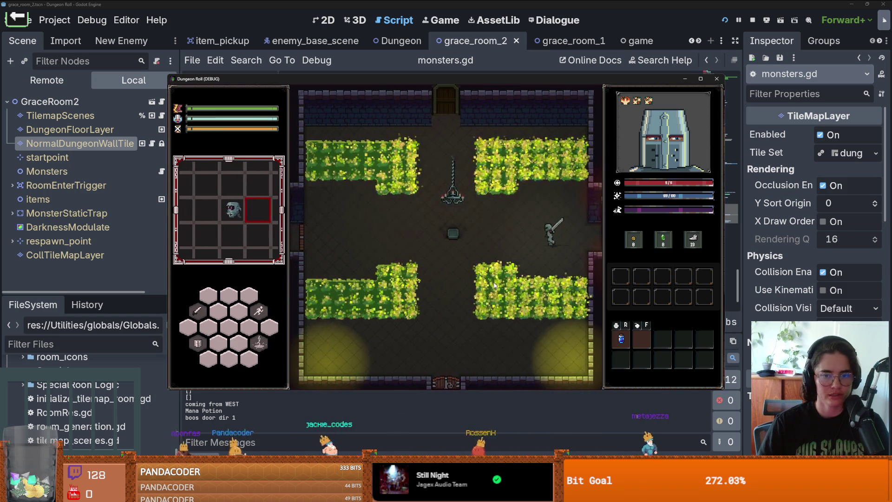
{"action": "key", "text": "grave"}
{"action": "type", "text": "kill_all_monsters"}
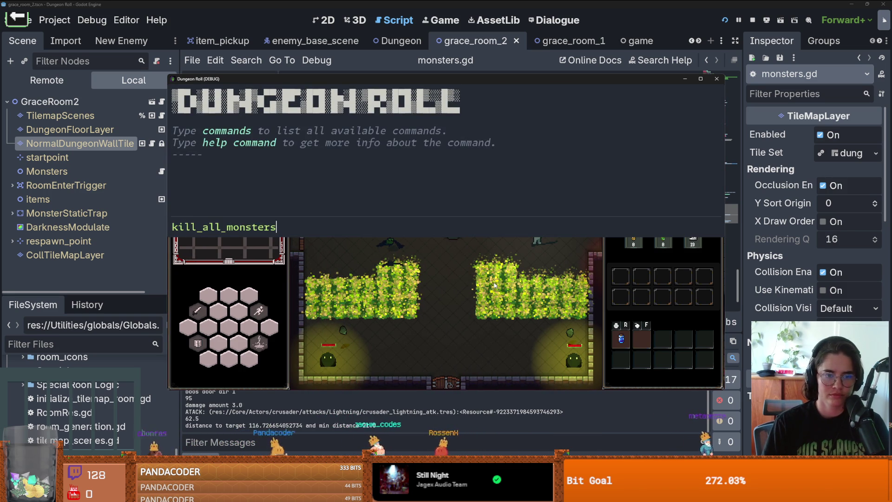
{"action": "key", "text": "Return"}
{"action": "key", "text": "grave"}
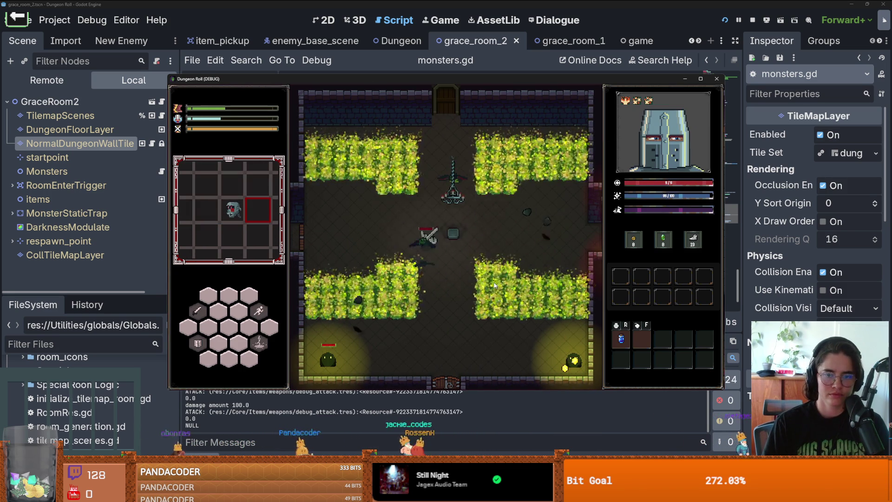
Step: Re-run kill_all_monsters from console history and walk the player right and down
{"action": "key", "text": "grave"}
{"action": "key", "text": "Up"}
{"action": "key", "text": "Return"}
{"action": "key", "text": "grave"}
{"action": "key", "text": "d"}
{"action": "key", "text": "s"}
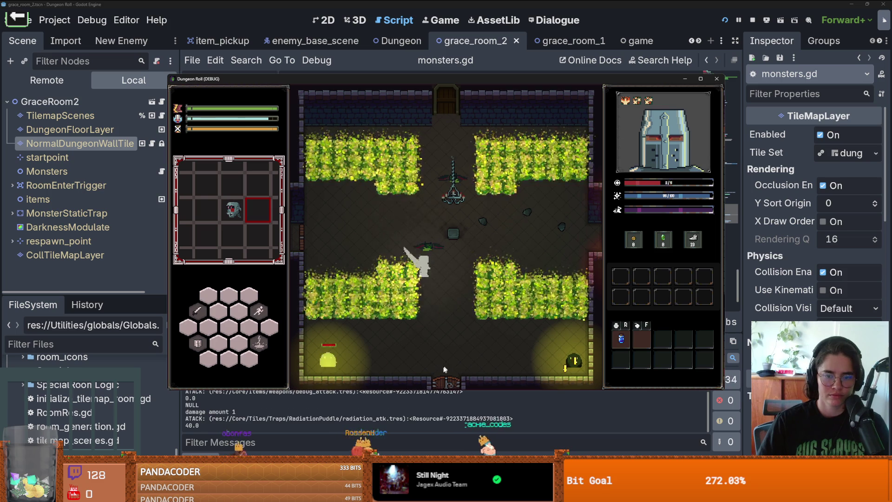
{"action": "key", "text": "s"}
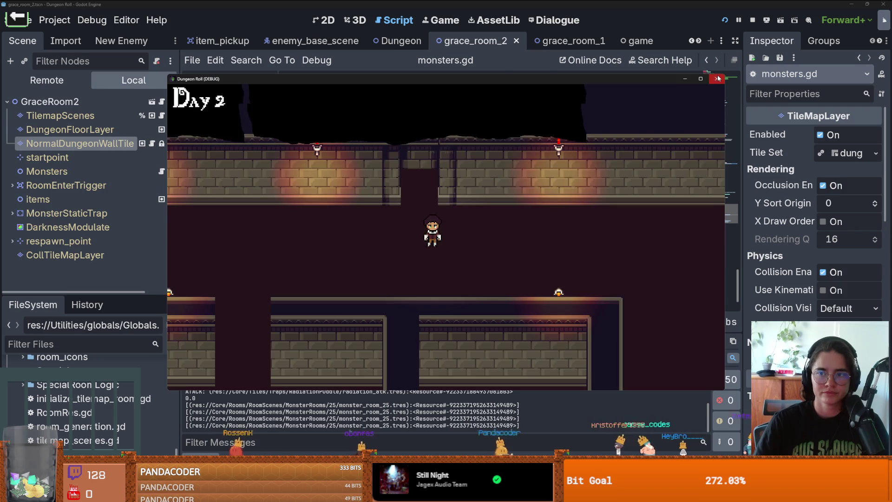
Step: Restart the playtest and enter a dungeon room
{"action": "left_click", "coordinate": [724, 20]}
{"action": "left_click", "coordinate": [723, 21]}
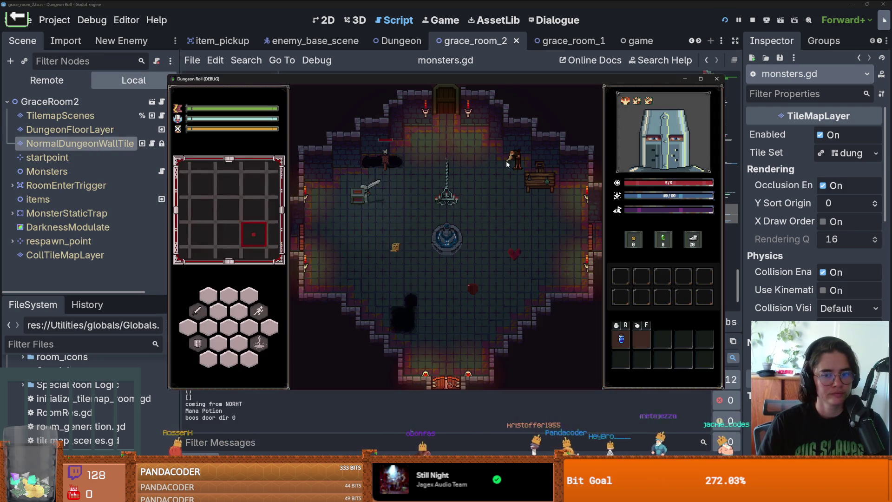
{"action": "left_click", "coordinate": [428, 186]}
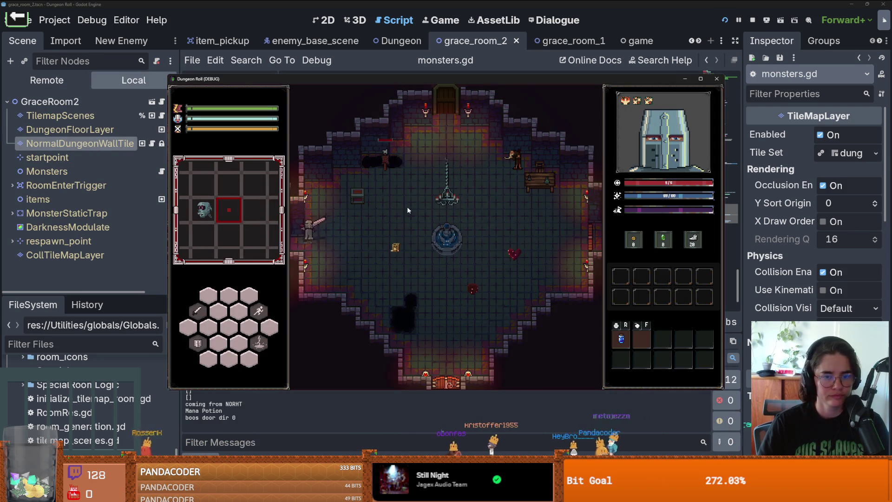
{"action": "key", "text": "s"}
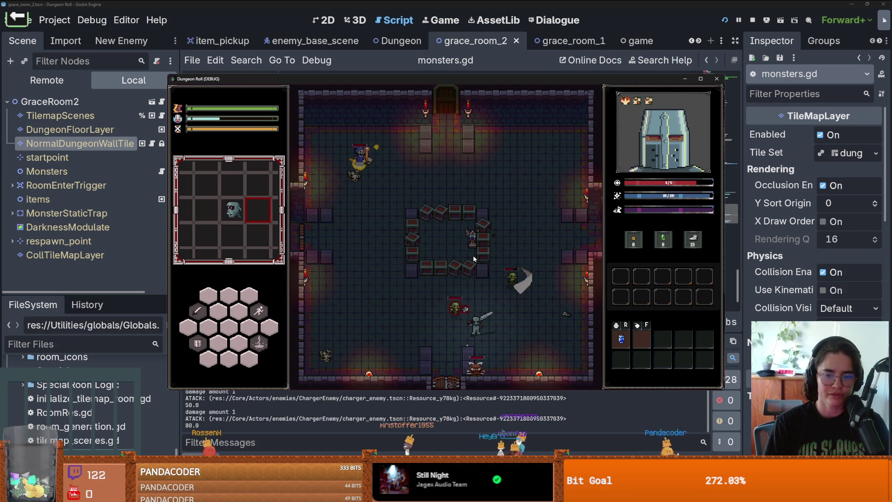
Step: Run kill_all_monsters from the in-game developer console, twice
{"action": "key", "text": "grave"}
{"action": "type", "text": "kil"}
{"action": "key", "text": "Tab"}
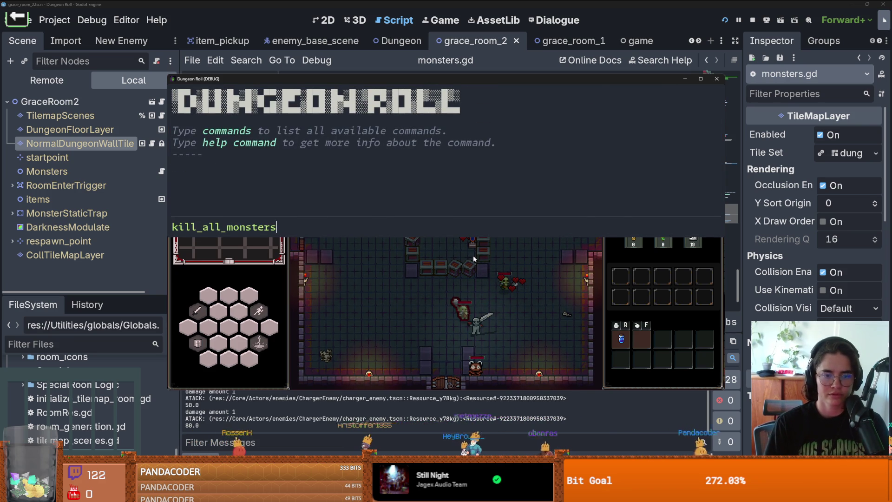
{"action": "key", "text": "Return"}
{"action": "key", "text": "a"}
{"action": "key", "text": "grave"}
{"action": "key", "text": "Up"}
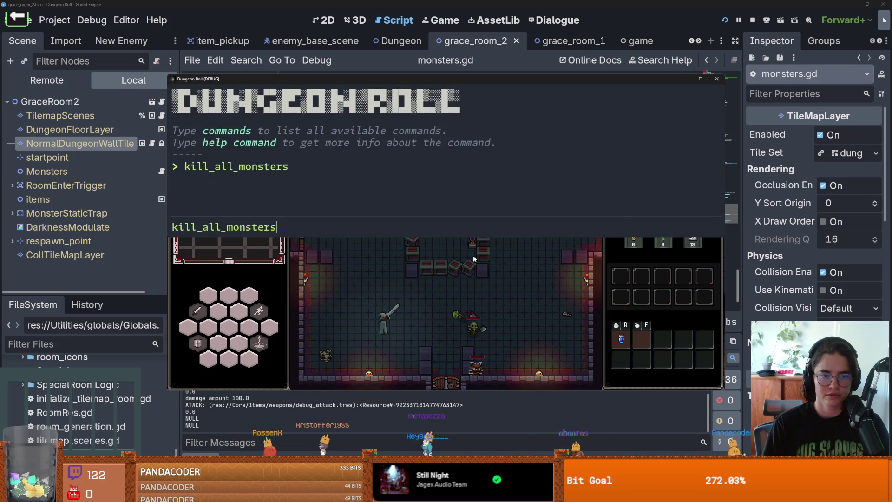
{"action": "key", "text": "Return"}
Step: Rerun kill_all_monsters to clear the room and read the logged boss room position (562, 2262)
{"action": "key", "text": "grave"}
{"action": "type", "text": "kli"}
{"action": "key", "text": "Return"}
{"action": "key", "text": "grave"}
{"action": "key", "text": "grave"}
{"action": "type", "text": "kil"}
{"action": "key", "text": "Tab"}
{"action": "key", "text": "Return"}
{"action": "key", "text": "w"}
{"action": "double_click", "coordinate": [278, 419]}
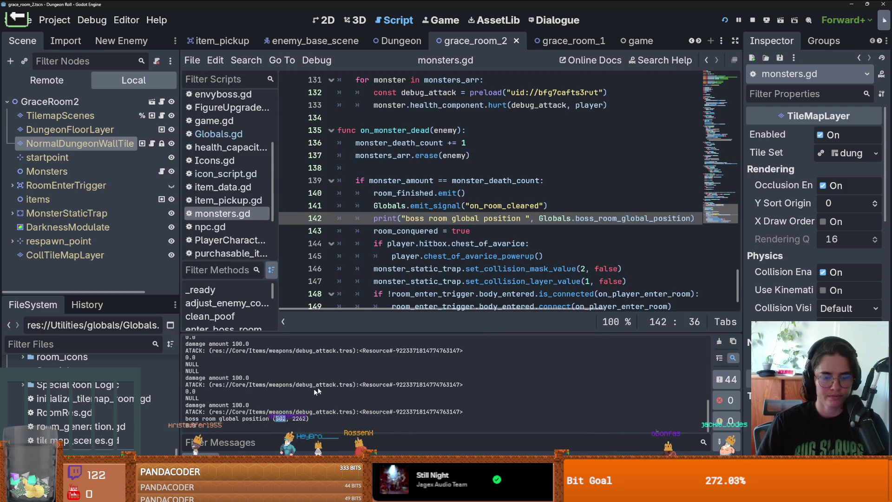
{"action": "left_click", "coordinate": [407, 243]}
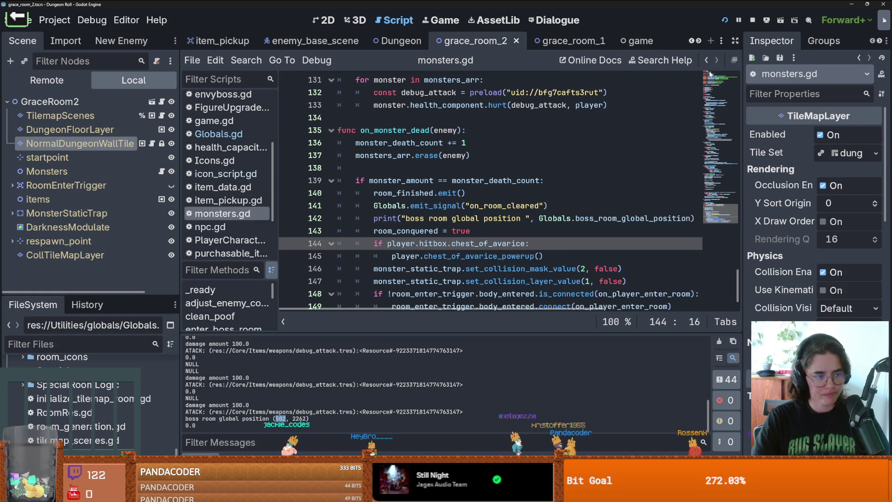
{"action": "left_click", "coordinate": [490, 224]}
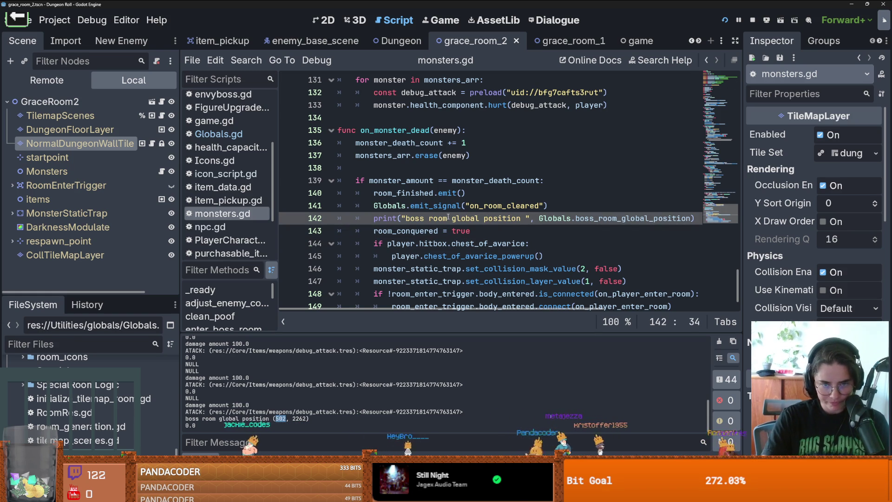
{"action": "mouse_move", "coordinate": [360, 221]}
{"action": "left_mouse_down"}
{"action": "mouse_move", "coordinate": [666, 231]}
{"action": "mouse_move", "coordinate": [719, 218]}
{"action": "left_mouse_up"}
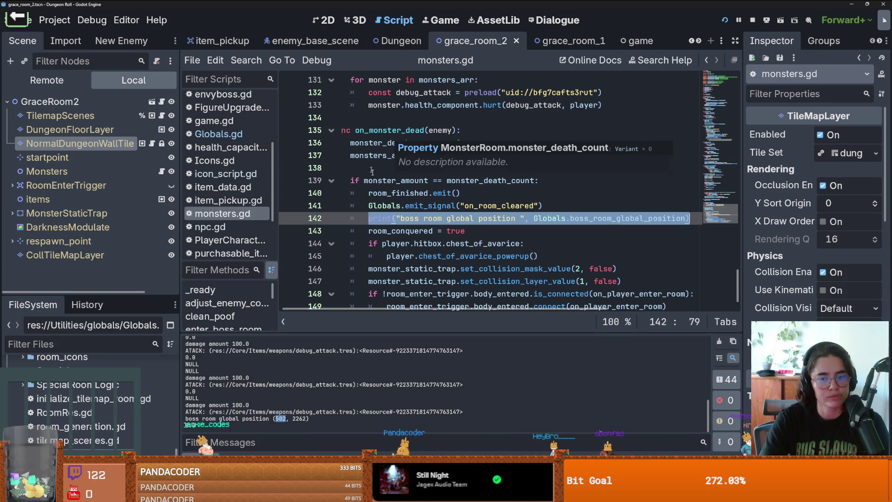
{"action": "key", "text": "Up"}
{"action": "key", "text": "ctrl+s"}
{"action": "left_click", "coordinate": [397, 171]}
{"action": "key", "text": "ctrl+s"}
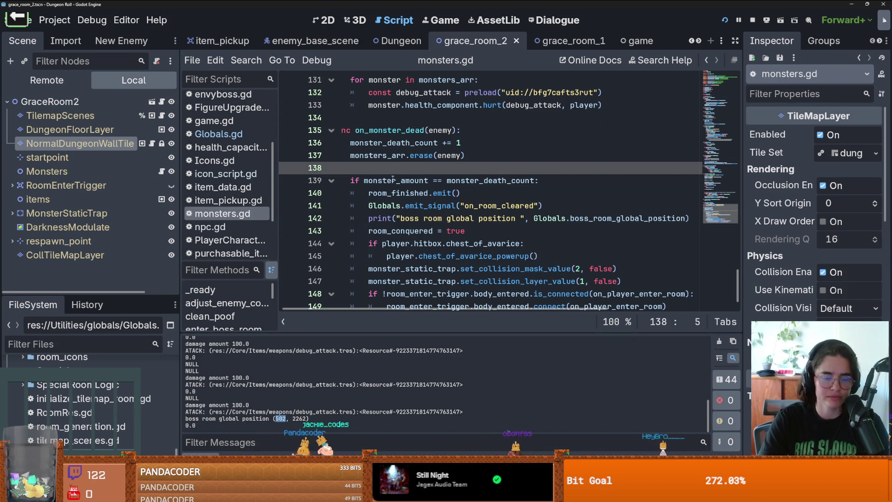
Step: Delete the extra blank line after tracking_objects in monsters.gd and save
{"action": "scroll", "coordinate": [394, 178], "scroll_direction": "up", "scroll_amount": 1}
{"action": "key", "text": "ctrl+s"}
{"action": "key", "text": "Up"}
{"action": "key", "text": "Up"}
{"action": "key", "text": "Up"}
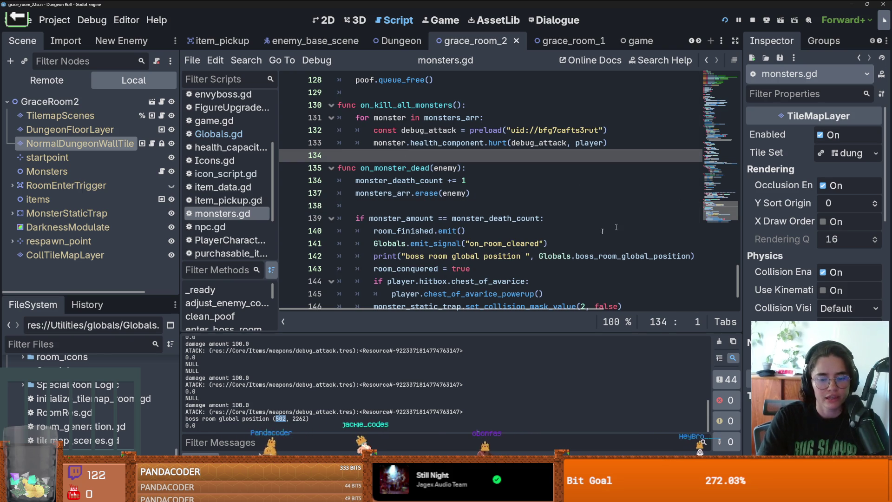
{"action": "scroll", "coordinate": [385, 221], "scroll_direction": "up", "scroll_amount": 7}
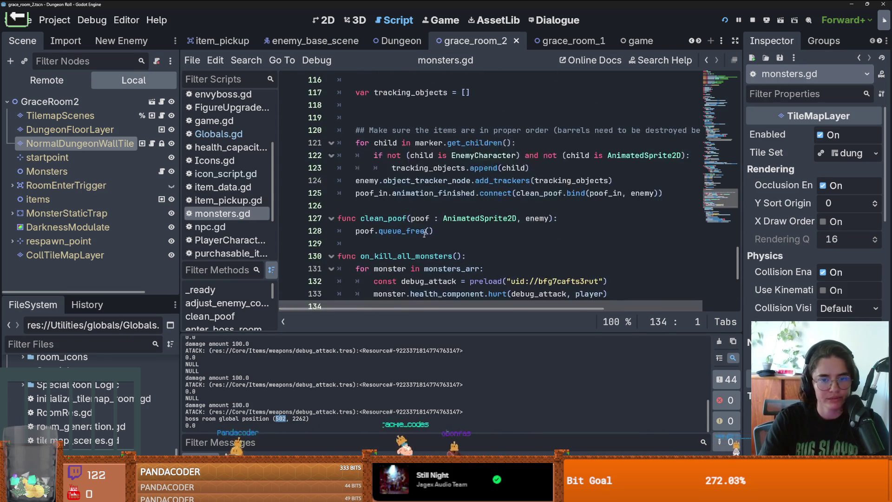
{"action": "left_click", "coordinate": [385, 221]}
{"action": "key", "text": "BackSpace"}
{"action": "key", "text": "BackSpace"}
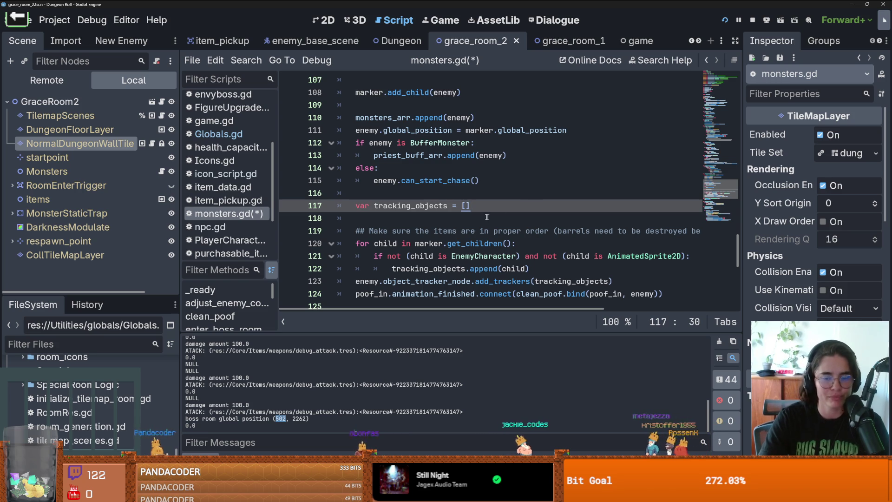
{"action": "key", "text": "ctrl+s"}
Step: Place the cursor on blank line 116 and save monsters.gd again
{"action": "left_click", "coordinate": [474, 192]}
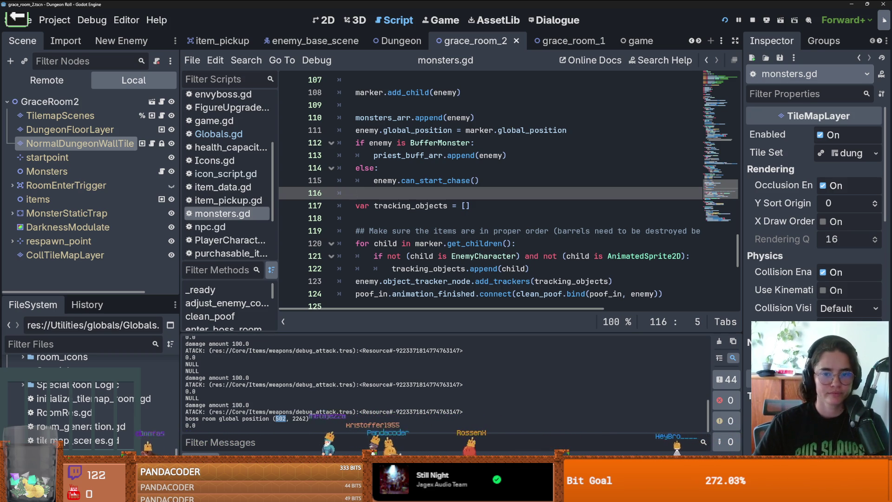
{"action": "scroll", "coordinate": [486, 278], "scroll_direction": "up", "scroll_amount": 1}
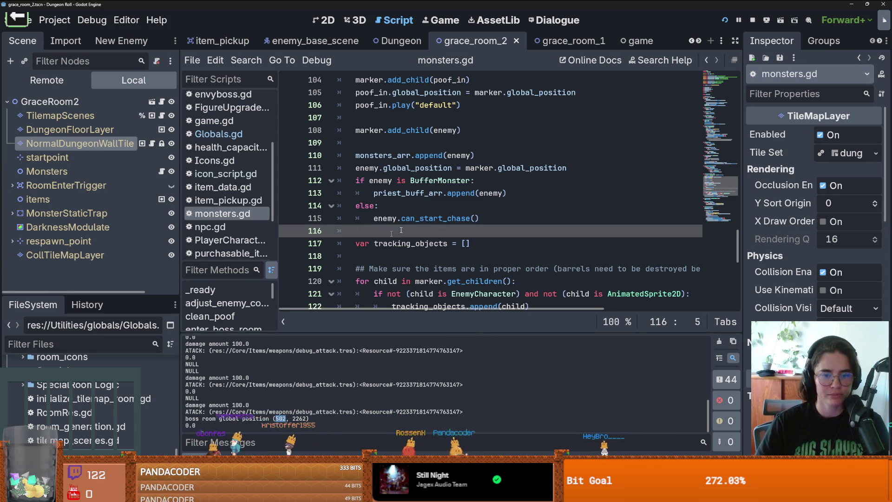
{"action": "key", "text": "ctrl+s"}
{"action": "scroll", "coordinate": [497, 227], "scroll_direction": "up", "scroll_amount": 10}
{"action": "scroll", "coordinate": [497, 227], "scroll_direction": "down", "scroll_amount": 10}
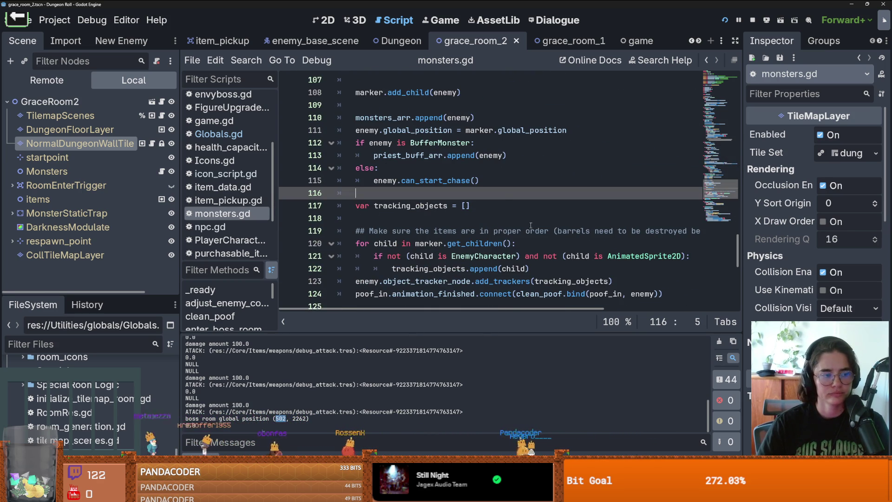
{"action": "scroll", "coordinate": [530, 225], "scroll_direction": "up", "scroll_amount": 2}
{"action": "scroll", "coordinate": [530, 225], "scroll_direction": "down", "scroll_amount": 1}
{"action": "scroll", "coordinate": [530, 225], "scroll_direction": "up", "scroll_amount": 2}
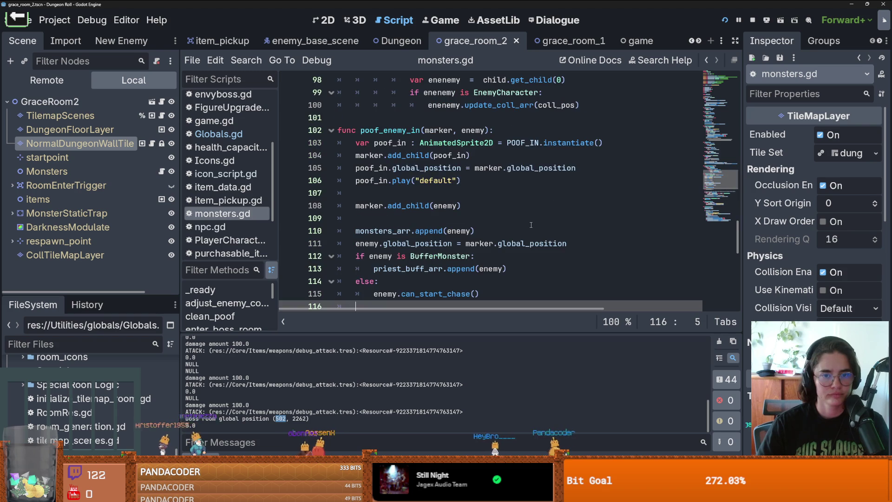
{"action": "scroll", "coordinate": [531, 225], "scroll_direction": "down", "scroll_amount": 3}
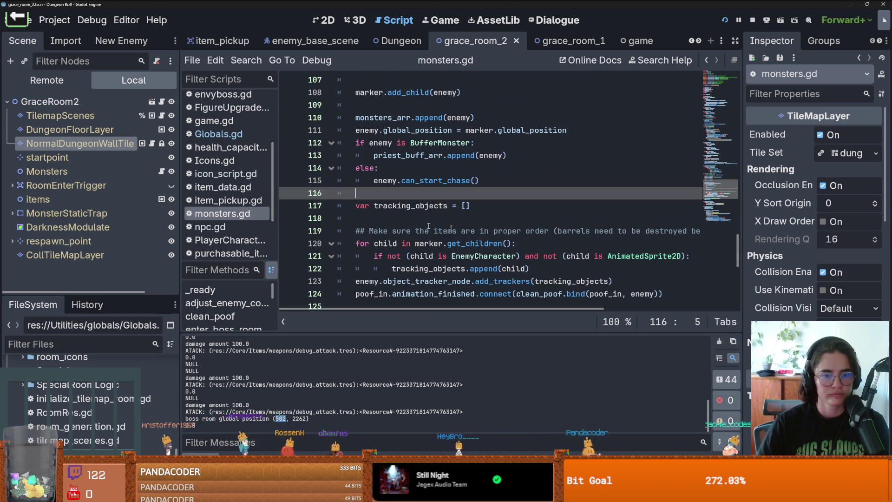
Step: Show the grace_room_2 layout in the 2D editor
{"action": "left_click", "coordinate": [326, 21]}
{"action": "scroll", "coordinate": [361, 206], "scroll_direction": "down", "scroll_amount": 2}
{"action": "scroll", "coordinate": [361, 206], "scroll_direction": "up", "scroll_amount": 2}
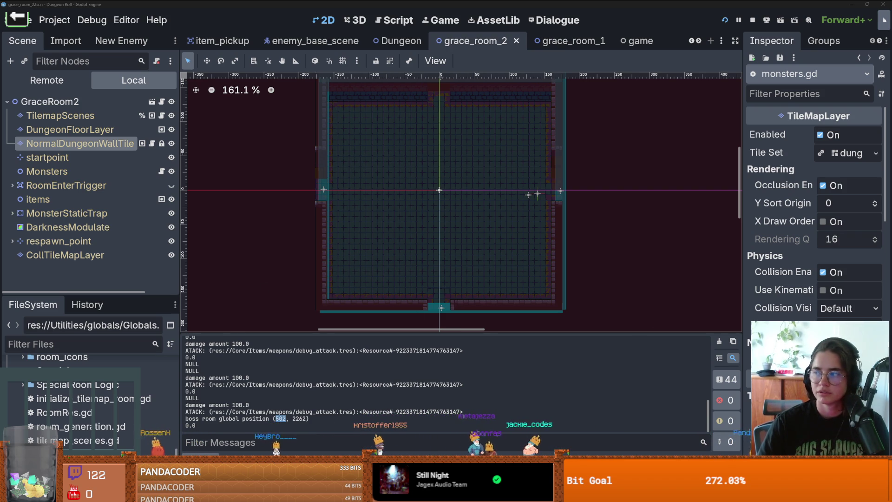
{"action": "key", "text": "alt+Tab"}
Step: Create Sprite-0003 as a new blank sprite with the default New Sprite settings
{"action": "left_click_drag", "start_coordinate": [295, 151], "coordinate": [466, 185]}
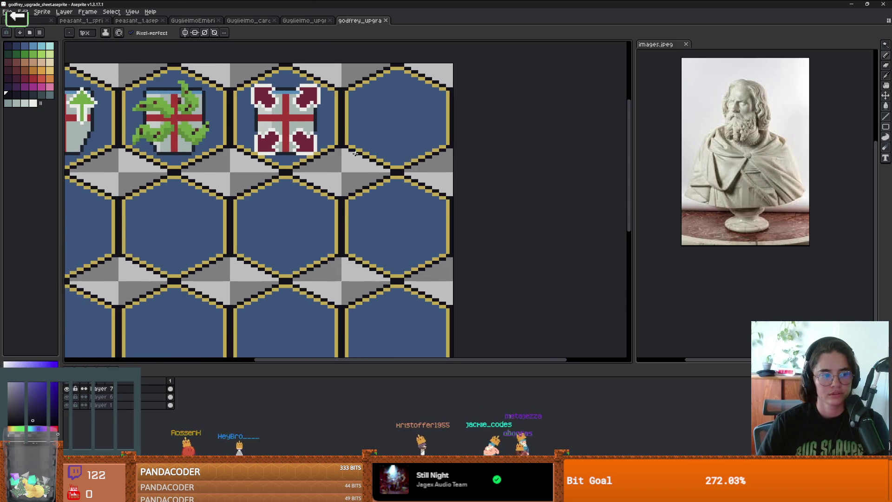
{"action": "scroll", "coordinate": [466, 185], "scroll_direction": "down", "scroll_amount": 2}
{"action": "scroll", "coordinate": [466, 185], "scroll_direction": "up", "scroll_amount": 2}
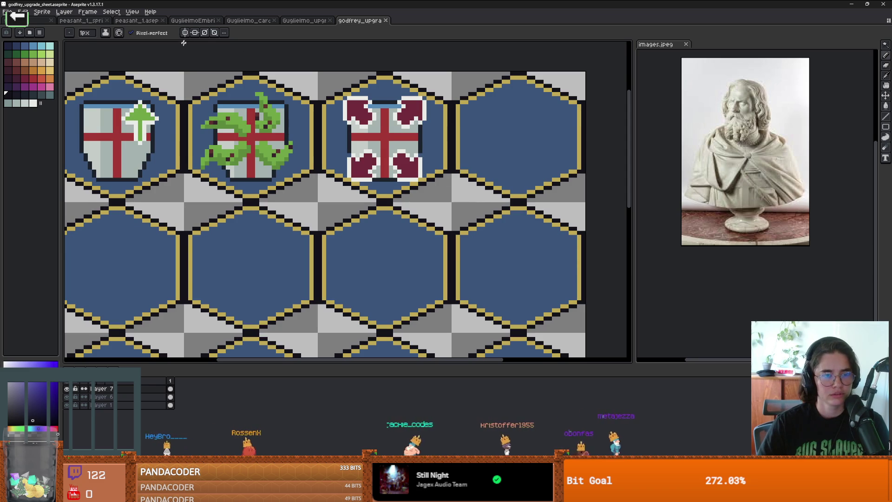
{"action": "left_click", "coordinate": [7, 12]}
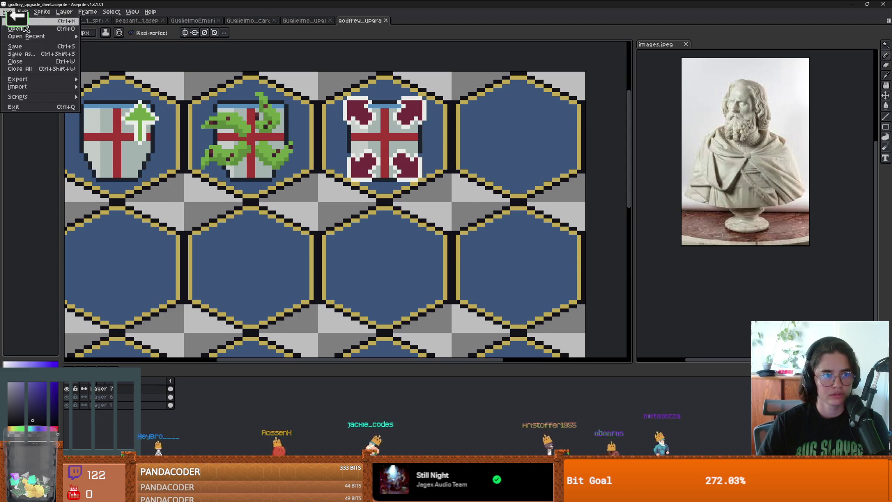
{"action": "left_click", "coordinate": [14, 19]}
{"action": "left_click", "coordinate": [425, 313]}
{"action": "scroll", "coordinate": [328, 205], "scroll_direction": "up", "scroll_amount": 5}
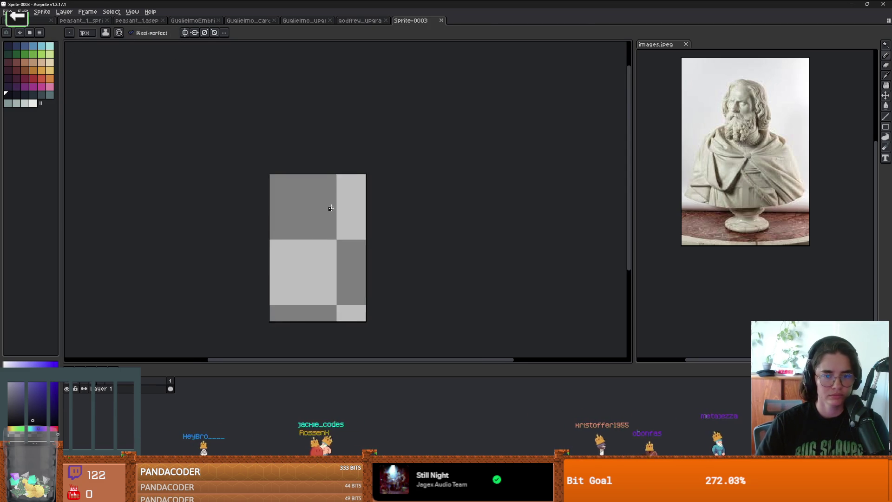
Step: Paint a 5px yellow dab on the sprite, redoing it further right
{"action": "left_click", "coordinate": [50, 70]}
{"action": "key", "text": "plus"}
{"action": "key", "text": "plus"}
{"action": "key", "text": "plus"}
{"action": "left_click", "coordinate": [351, 178]}
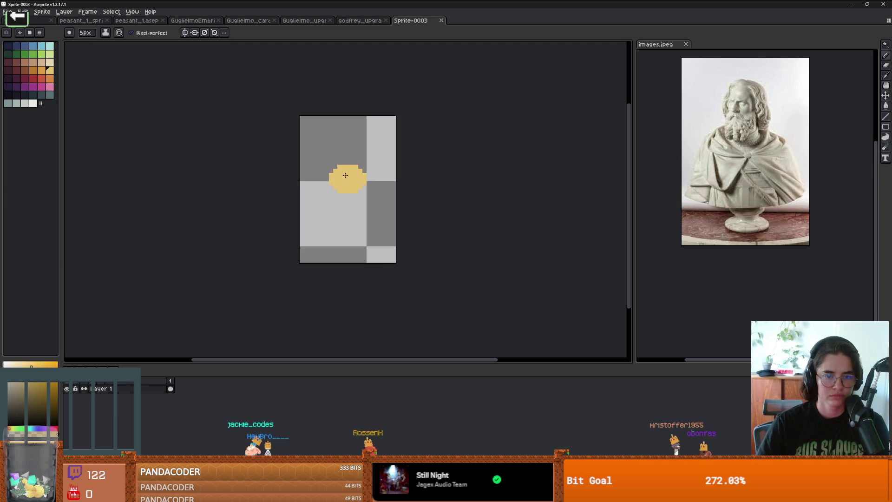
{"action": "scroll", "coordinate": [350, 186], "scroll_direction": "up", "scroll_amount": 2}
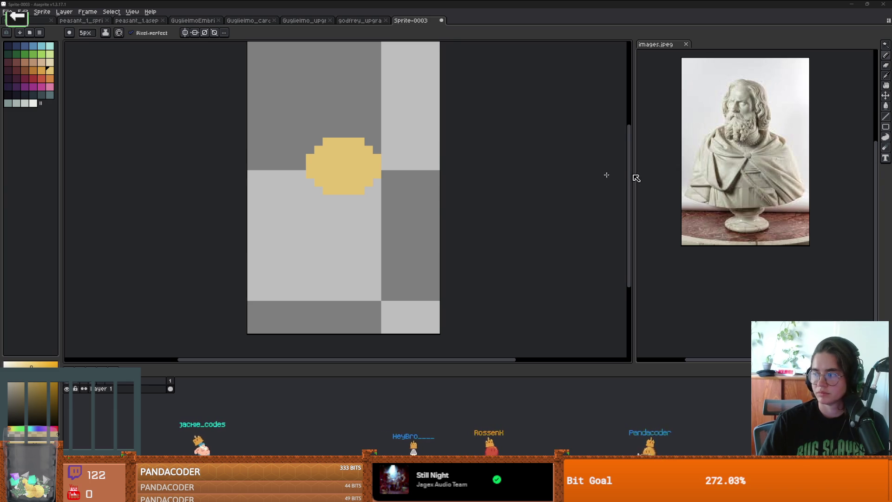
{"action": "key", "text": "ctrl+z"}
{"action": "left_click", "coordinate": [369, 179]}
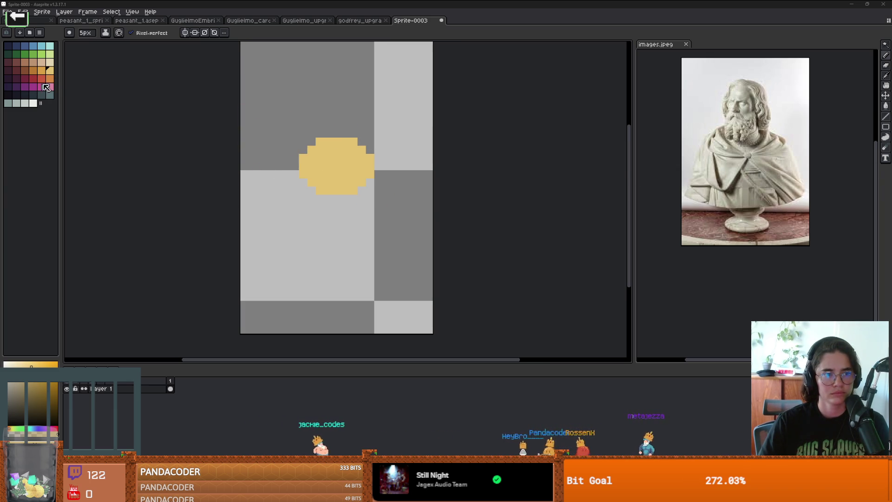
Step: Switch to light tan with a 2px brush, then to a 3px eraser
{"action": "left_click", "coordinate": [50, 62]}
{"action": "key", "text": "minus"}
{"action": "key", "text": "minus"}
{"action": "key", "text": "minus"}
{"action": "scroll", "coordinate": [367, 185], "scroll_direction": "up", "scroll_amount": 1}
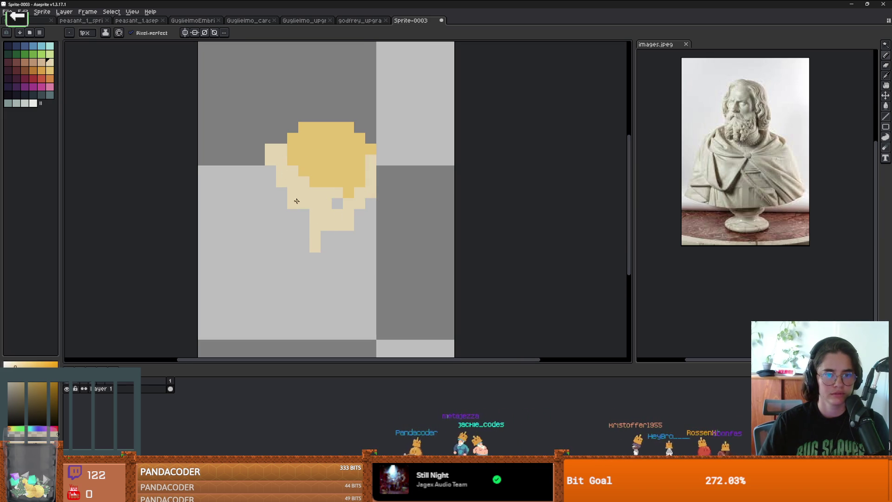
{"action": "scroll", "coordinate": [368, 153], "scroll_direction": "down", "scroll_amount": 3}
{"action": "scroll", "coordinate": [353, 195], "scroll_direction": "up", "scroll_amount": 2}
{"action": "scroll", "coordinate": [302, 248], "scroll_direction": "down", "scroll_amount": 3}
{"action": "scroll", "coordinate": [302, 248], "scroll_direction": "up", "scroll_amount": 2}
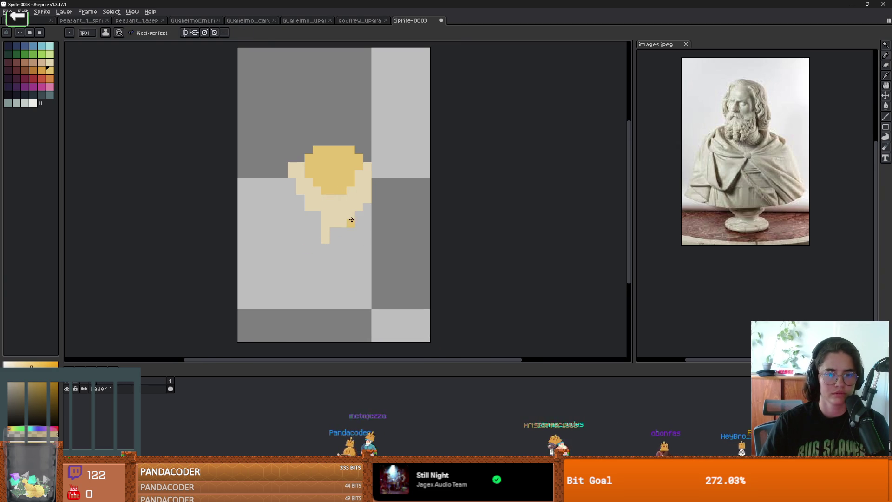
{"action": "key", "text": "e"}
{"action": "scroll", "coordinate": [326, 234], "scroll_direction": "up", "scroll_amount": 1}
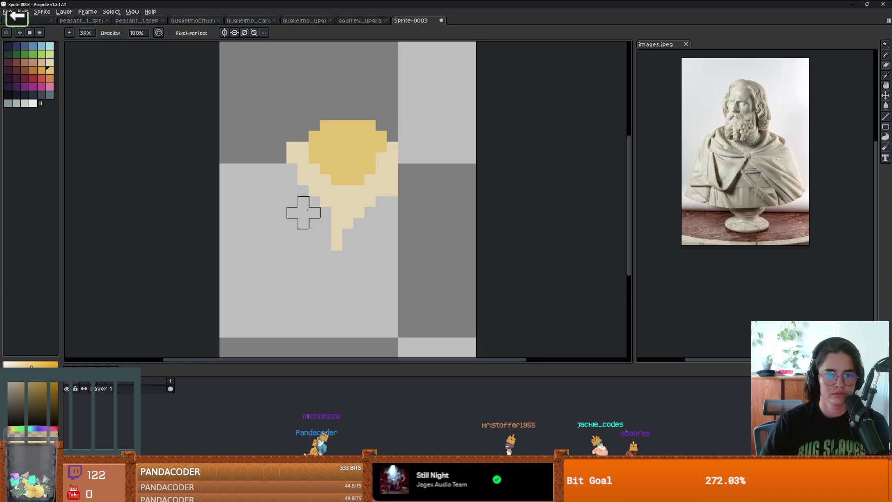
{"action": "scroll", "coordinate": [303, 212], "scroll_direction": "down", "scroll_amount": 2}
Step: Add a second animation frame with Alt+N
{"action": "key", "text": "super+n"}
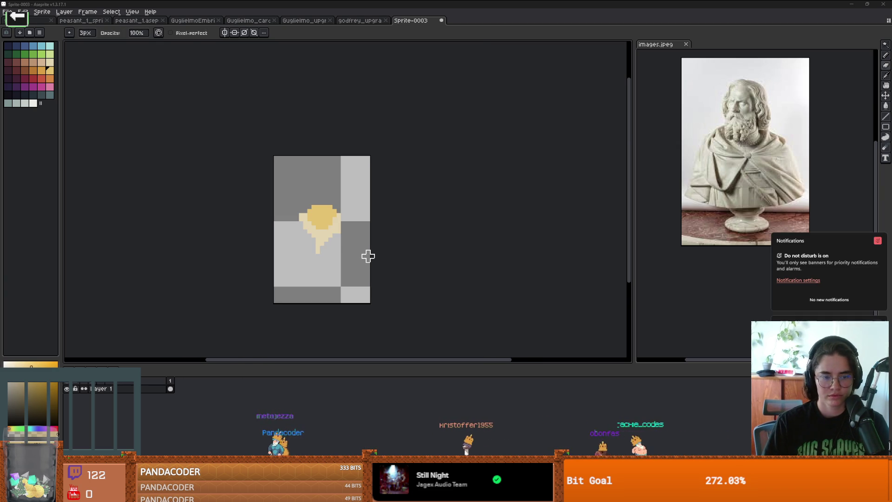
{"action": "key", "text": "Escape"}
{"action": "key", "text": "alt+n"}
{"action": "scroll", "coordinate": [332, 228], "scroll_direction": "up", "scroll_amount": 2}
{"action": "scroll", "coordinate": [334, 243], "scroll_direction": "up", "scroll_amount": 1}
{"action": "scroll", "coordinate": [289, 275], "scroll_direction": "down", "scroll_amount": 1}
Step: Erase edge pixels along the tail's right side and darken a cream edge pixel to grey
{"action": "key", "text": "minus"}
{"action": "key", "text": "minus"}
{"action": "left_click_drag", "start_coordinate": [279, 279], "coordinate": [362, 211]}
{"action": "scroll", "coordinate": [362, 227], "scroll_direction": "up", "scroll_amount": 1}
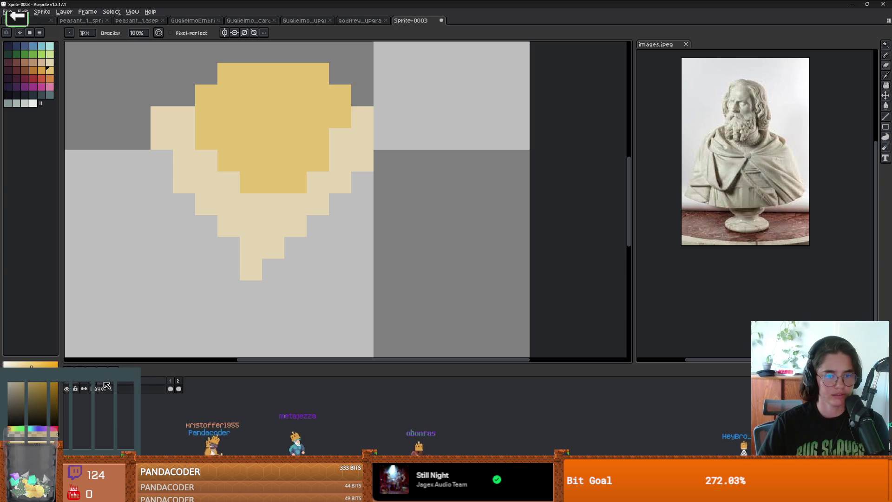
{"action": "scroll", "coordinate": [307, 242], "scroll_direction": "down", "scroll_amount": 1}
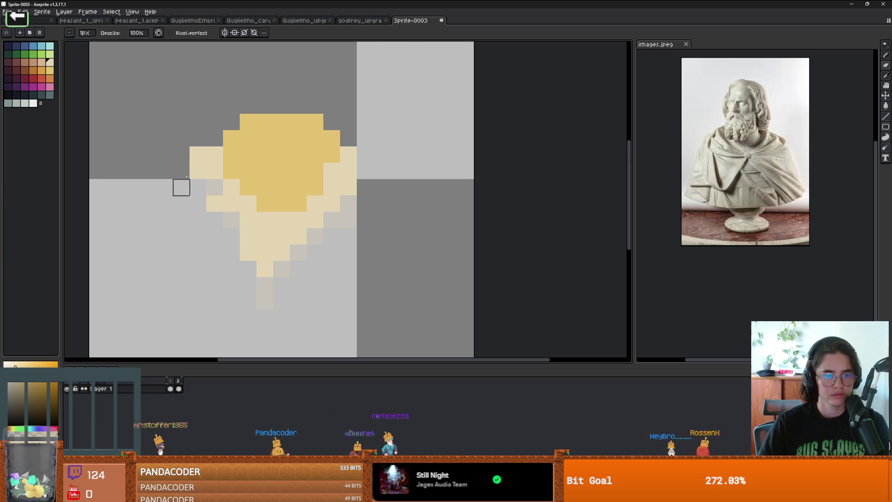
{"action": "left_click", "coordinate": [198, 170]}
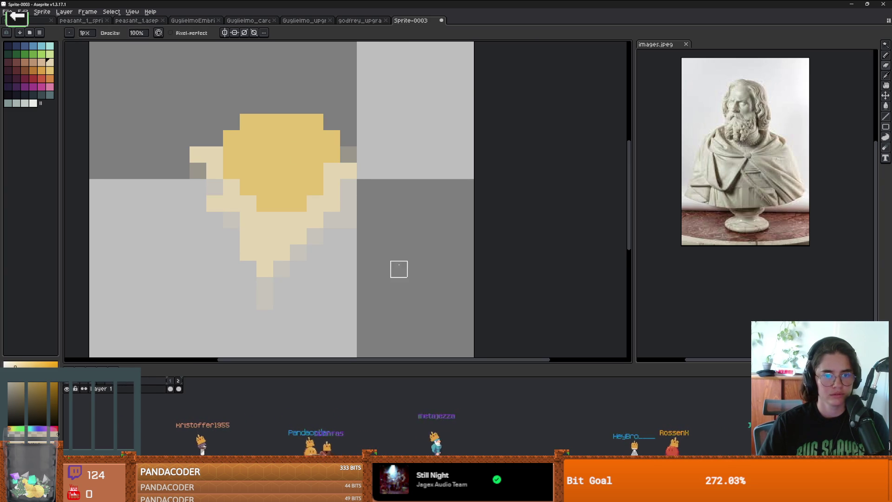
{"action": "scroll", "coordinate": [398, 261], "scroll_direction": "down", "scroll_amount": 2}
{"action": "key", "text": "alt"}
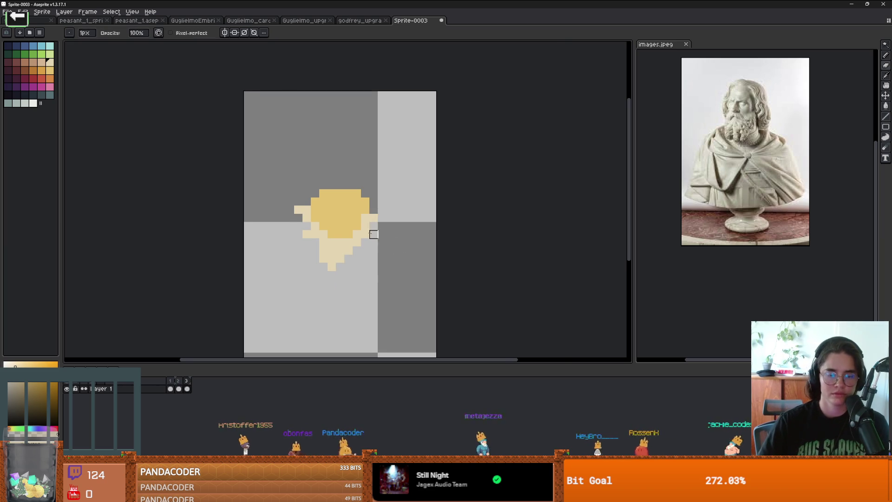
Step: Add a third animation frame and paint a cream rim around the gold blob
{"action": "scroll", "coordinate": [325, 253], "scroll_direction": "up", "scroll_amount": 2}
{"action": "key", "text": "alt+n"}
{"action": "left_click", "coordinate": [358, 307]}
{"action": "left_click", "coordinate": [354, 314]}
{"action": "left_click", "coordinate": [321, 233]}
{"action": "left_click", "coordinate": [304, 200]}
{"action": "left_click", "coordinate": [271, 183]}
{"action": "left_click", "coordinate": [438, 167]}
{"action": "left_click", "coordinate": [426, 166]}
{"action": "left_click_drag", "start_coordinate": [404, 167], "coordinate": [404, 183]}
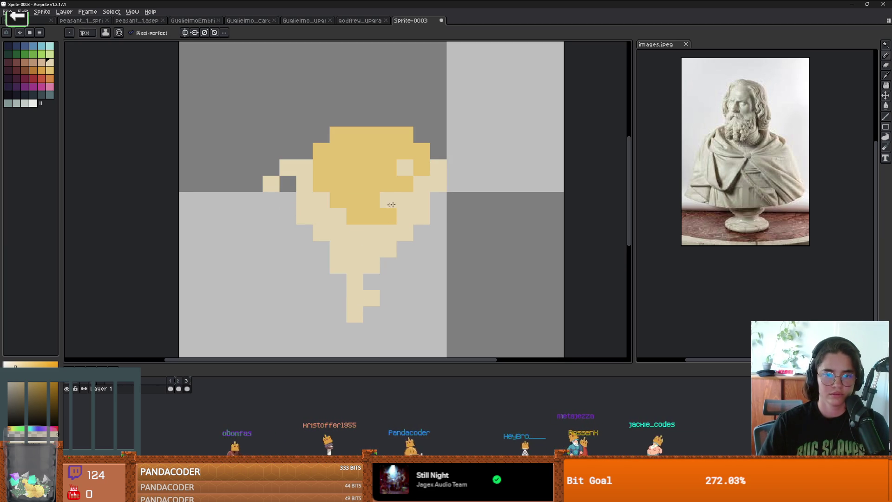
{"action": "left_click", "coordinate": [421, 150]}
Step: Erase stray gold pixels along the blob's top and side edges on frames 1 and 2
{"action": "scroll", "coordinate": [360, 235], "scroll_direction": "down", "scroll_amount": 2}
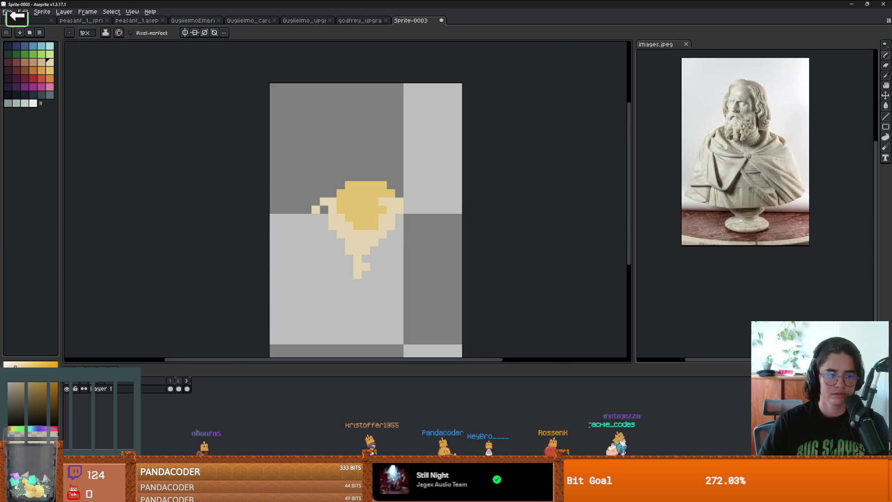
{"action": "scroll", "coordinate": [227, 305], "scroll_direction": "down", "scroll_amount": 1}
{"action": "scroll", "coordinate": [270, 290], "scroll_direction": "up", "scroll_amount": 1}
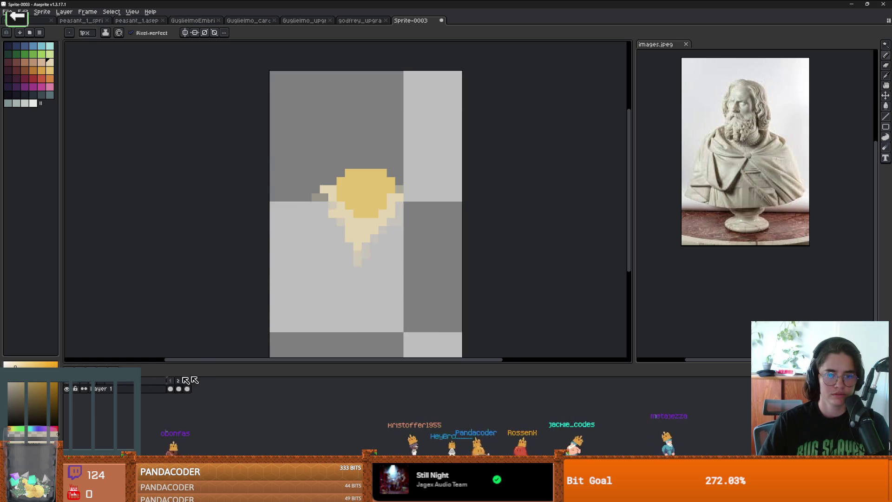
{"action": "scroll", "coordinate": [370, 207], "scroll_direction": "up", "scroll_amount": 1}
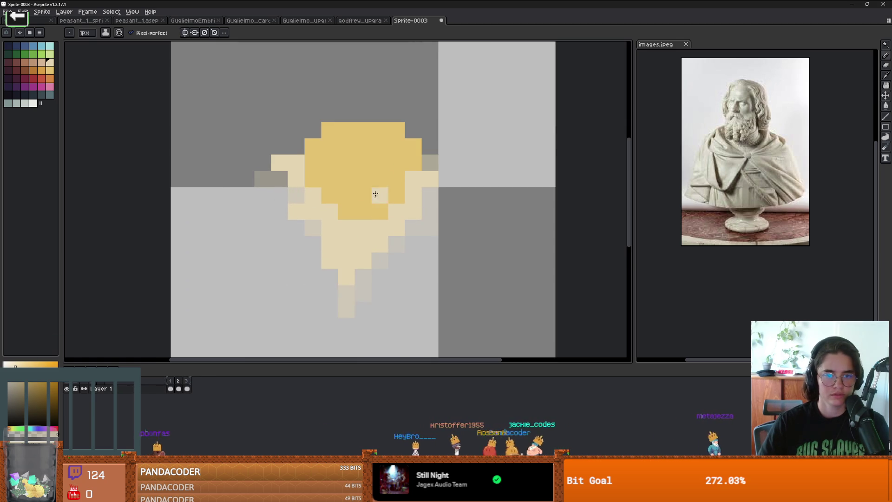
{"action": "key", "text": "e"}
{"action": "left_click", "coordinate": [346, 130]}
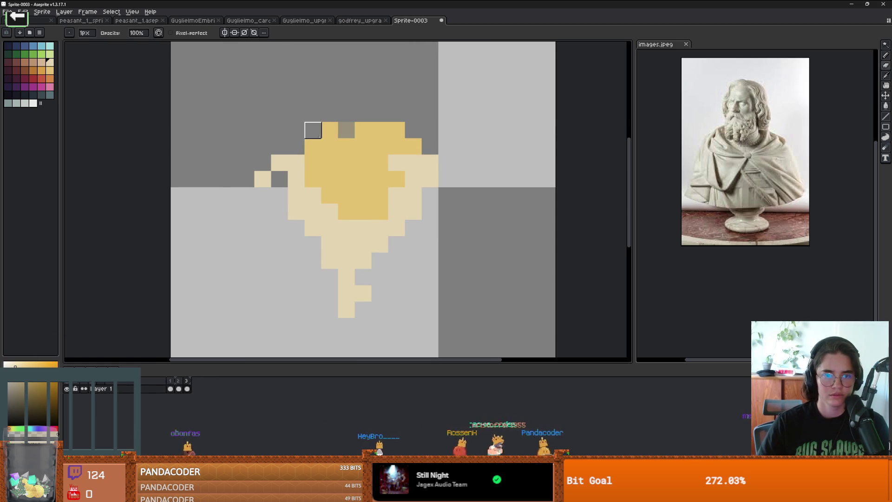
{"action": "left_click", "coordinate": [313, 146]}
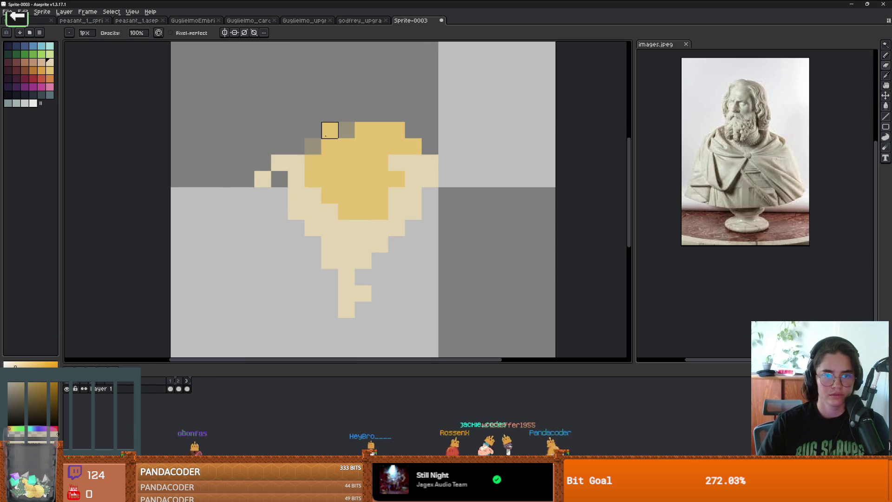
{"action": "left_click", "coordinate": [181, 381]}
{"action": "left_click", "coordinate": [329, 130]}
{"action": "left_click", "coordinate": [397, 130]}
{"action": "left_click", "coordinate": [413, 163]}
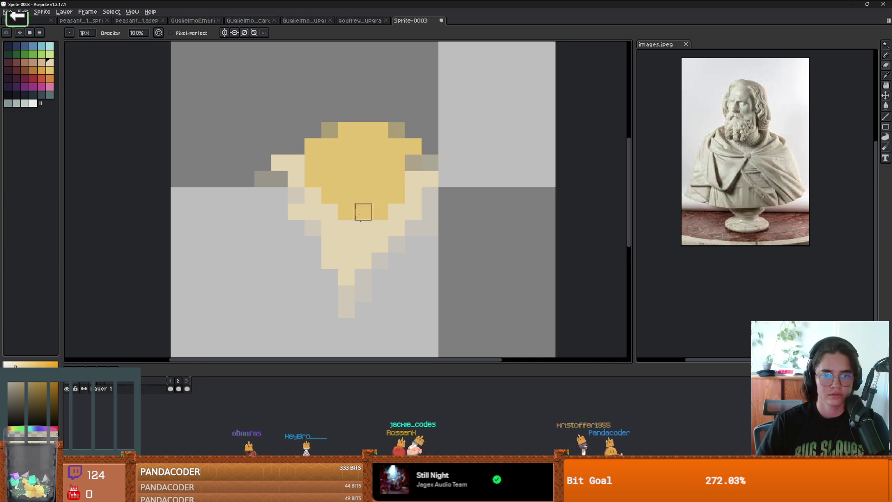
{"action": "left_click_drag", "start_coordinate": [380, 179], "coordinate": [343, 172]}
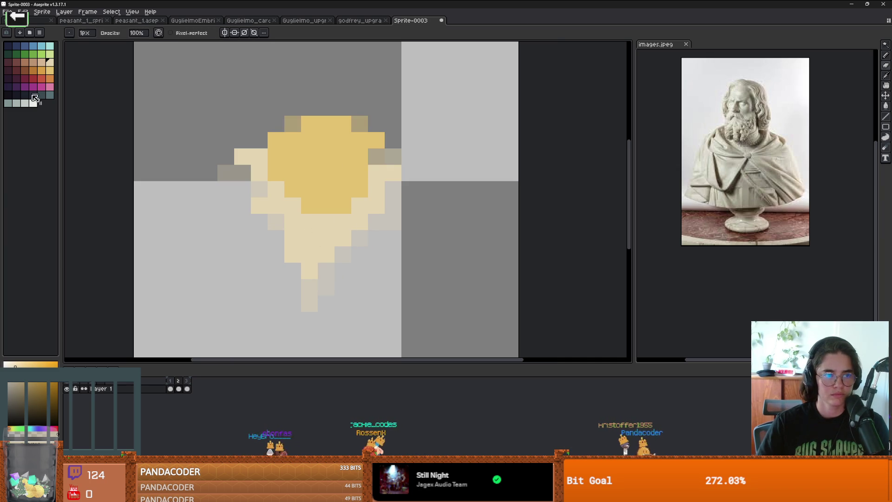
Step: Add near-white highlight pixels along the blob's left and bottom on frames 2 and 3
{"action": "left_click", "coordinate": [33, 103]}
{"action": "key", "text": "b"}
{"action": "left_click", "coordinate": [276, 222]}
{"action": "key", "text": "ctrl+z"}
{"action": "left_click", "coordinate": [292, 205]}
{"action": "left_click", "coordinate": [259, 156]}
{"action": "left_click", "coordinate": [276, 189]}
{"action": "left_click_drag", "start_coordinate": [293, 222], "coordinate": [326, 222]}
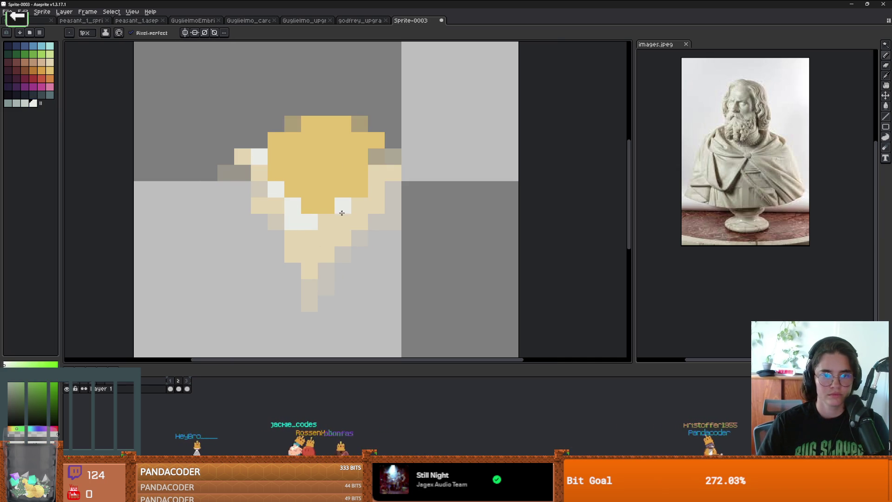
{"action": "key", "text": "Right"}
{"action": "left_click", "coordinate": [322, 200]}
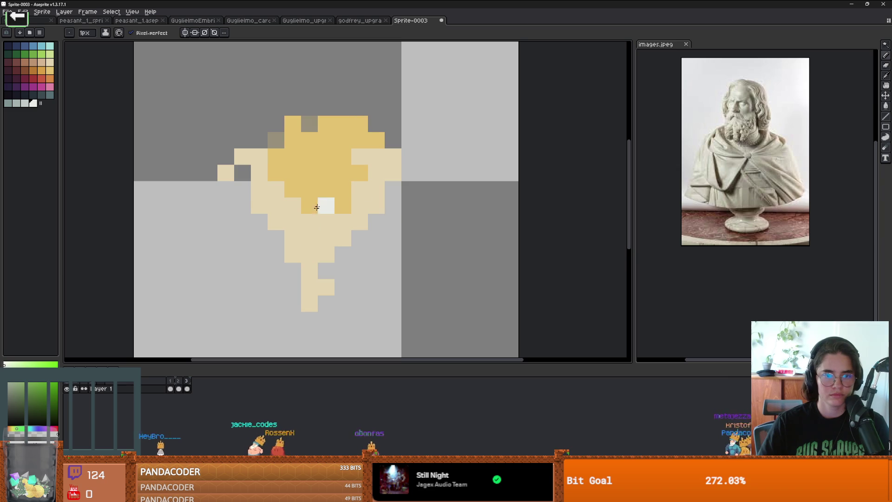
{"action": "left_click", "coordinate": [343, 221]}
{"action": "scroll", "coordinate": [343, 222], "scroll_direction": "down", "scroll_amount": 1}
{"action": "key", "text": "Right"}
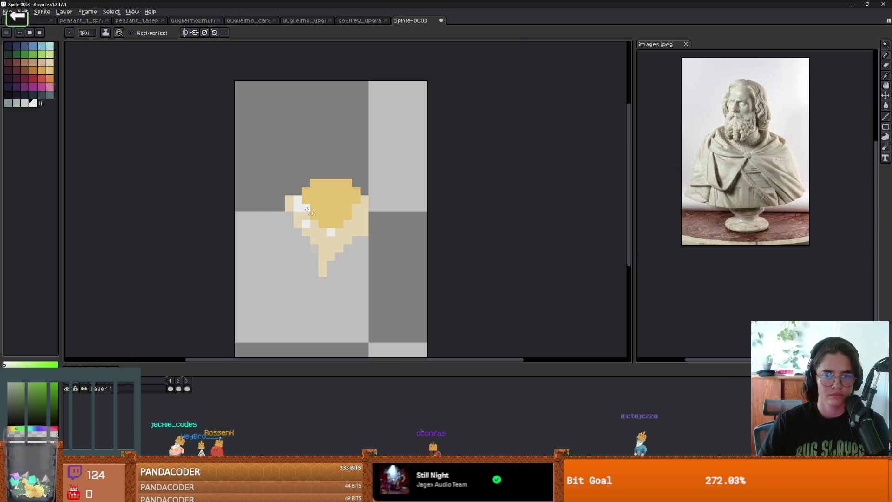
Step: Zoom and pan to recentre the wisp sprite in view
{"action": "scroll", "coordinate": [359, 209], "scroll_direction": "down", "scroll_amount": 1}
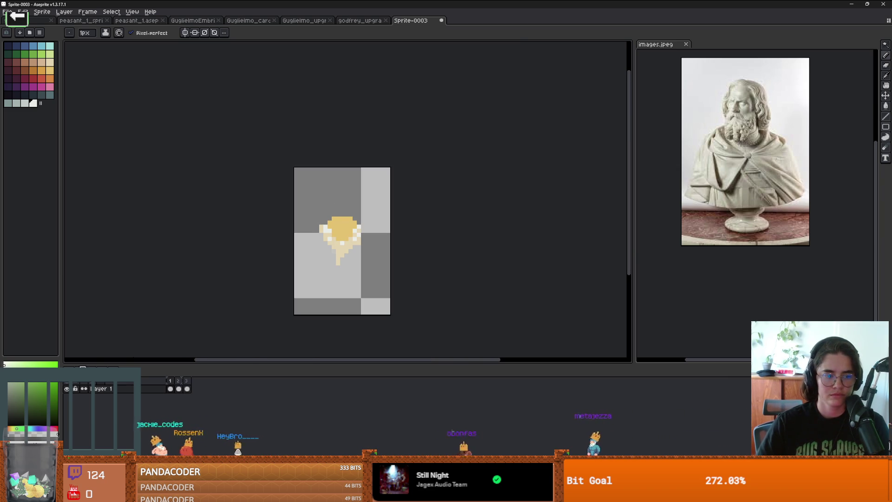
{"action": "scroll", "coordinate": [301, 294], "scroll_direction": "up", "scroll_amount": 1}
{"action": "scroll", "coordinate": [363, 277], "scroll_direction": "down", "scroll_amount": 2}
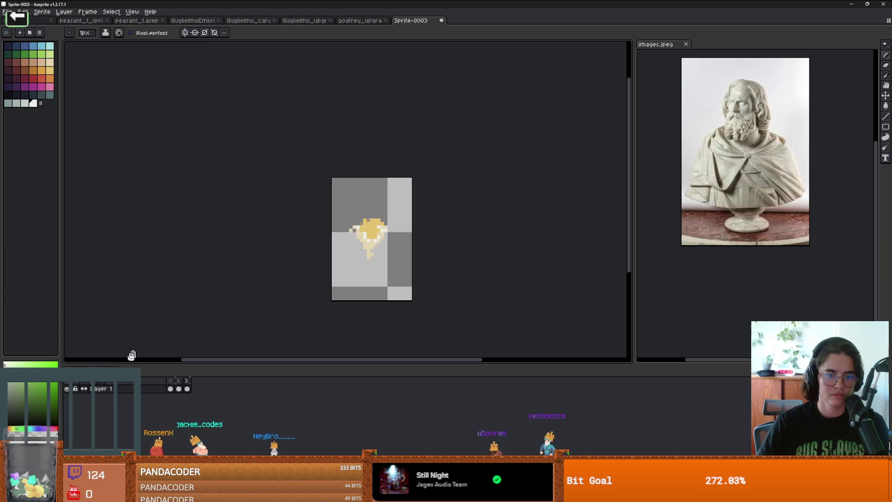
{"action": "scroll", "coordinate": [223, 332], "scroll_direction": "down", "scroll_amount": 1}
{"action": "scroll", "coordinate": [319, 325], "scroll_direction": "up", "scroll_amount": 1}
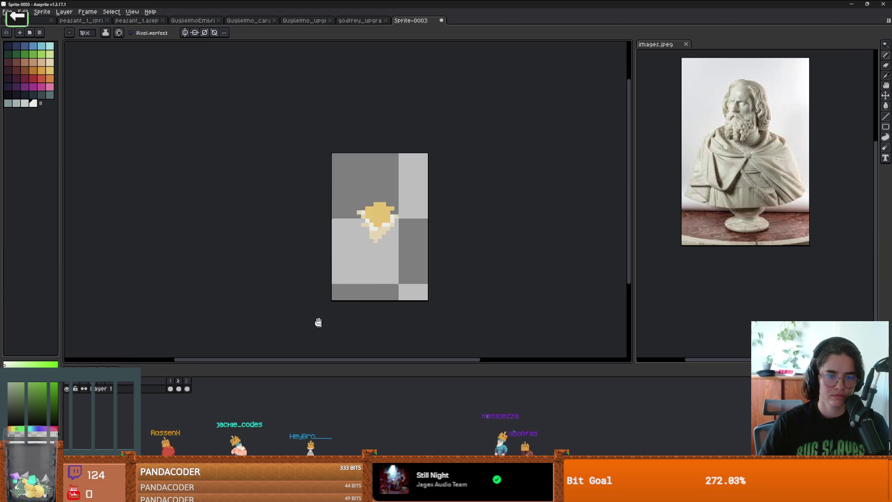
{"action": "scroll", "coordinate": [270, 324], "scroll_direction": "down", "scroll_amount": 1}
{"action": "left_click_drag", "start_coordinate": [380, 312], "coordinate": [279, 314]}
{"action": "scroll", "coordinate": [279, 315], "scroll_direction": "up", "scroll_amount": 2}
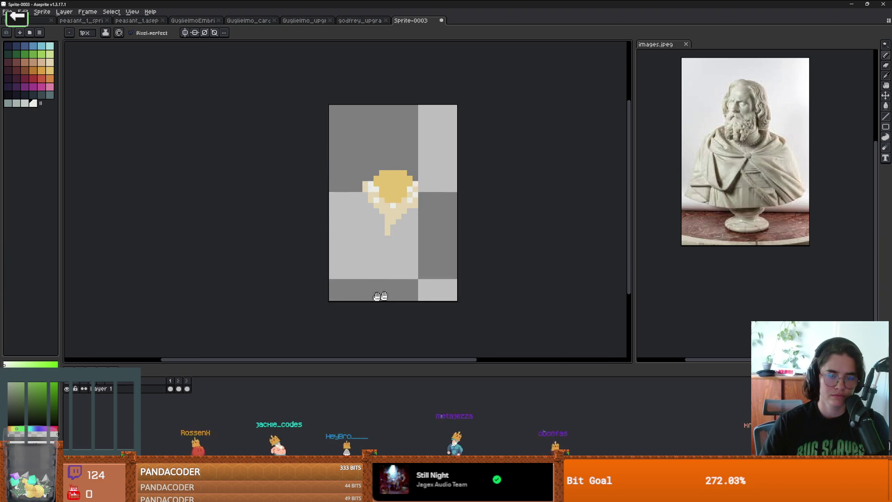
{"action": "left_click_drag", "start_coordinate": [394, 293], "coordinate": [280, 302]}
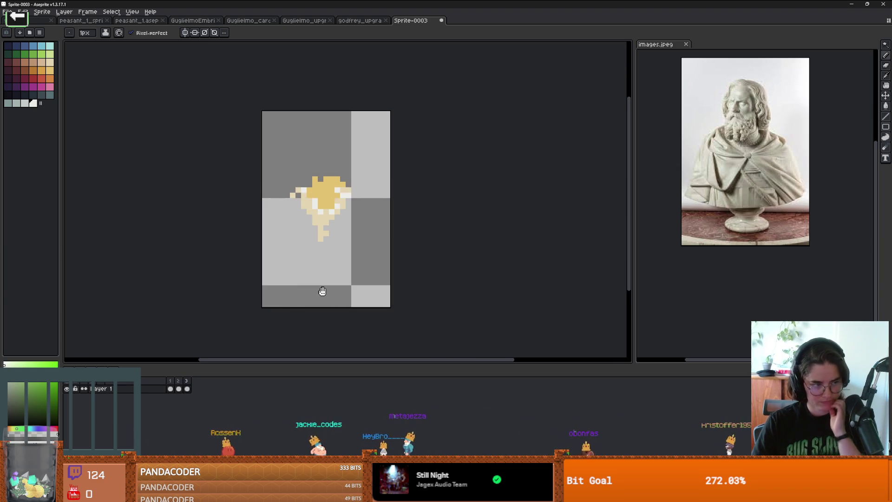
{"action": "scroll", "coordinate": [322, 289], "scroll_direction": "down", "scroll_amount": 1}
{"action": "scroll", "coordinate": [322, 289], "scroll_direction": "up", "scroll_amount": 3}
{"action": "scroll", "coordinate": [255, 303], "scroll_direction": "down", "scroll_amount": 3}
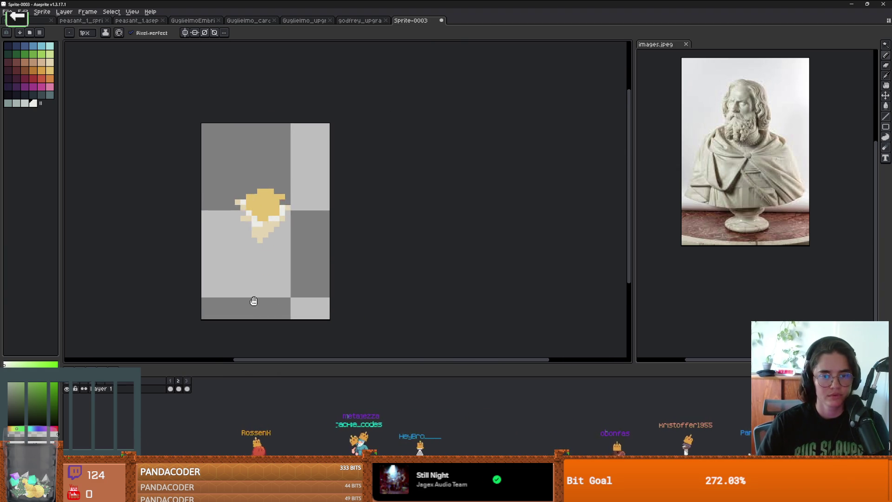
{"action": "scroll", "coordinate": [253, 300], "scroll_direction": "up", "scroll_amount": 2}
{"action": "scroll", "coordinate": [254, 300], "scroll_direction": "down", "scroll_amount": 2}
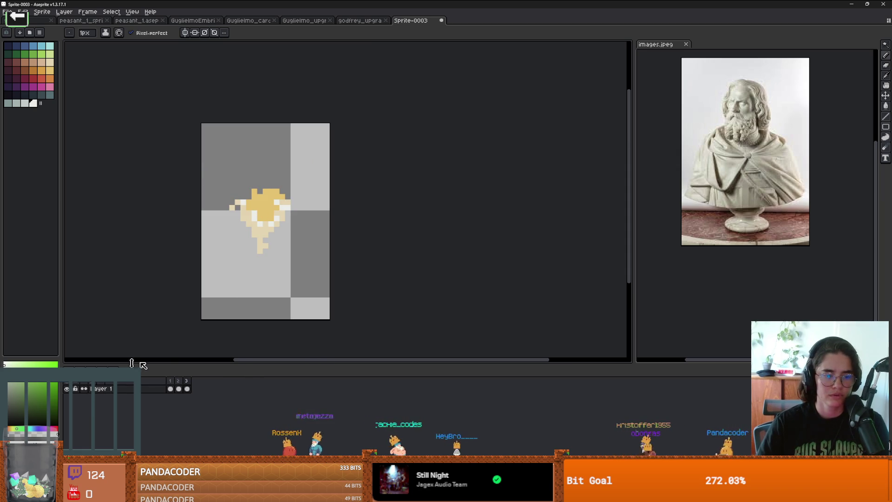
{"action": "scroll", "coordinate": [273, 245], "scroll_direction": "up", "scroll_amount": 2}
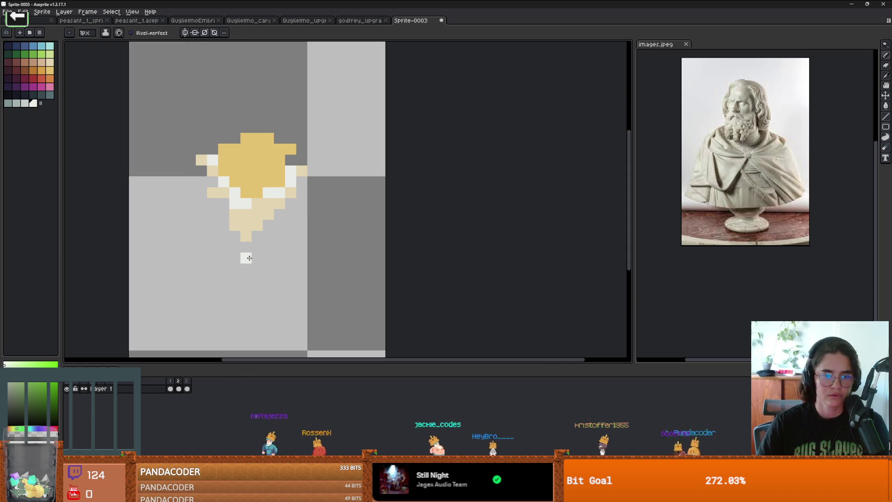
Step: Eyedrop the light tan, erase stray tan pixels below the wisp's head, then bring up File's export options
{"action": "left_click", "coordinate": [265, 212], "text": "alt"}
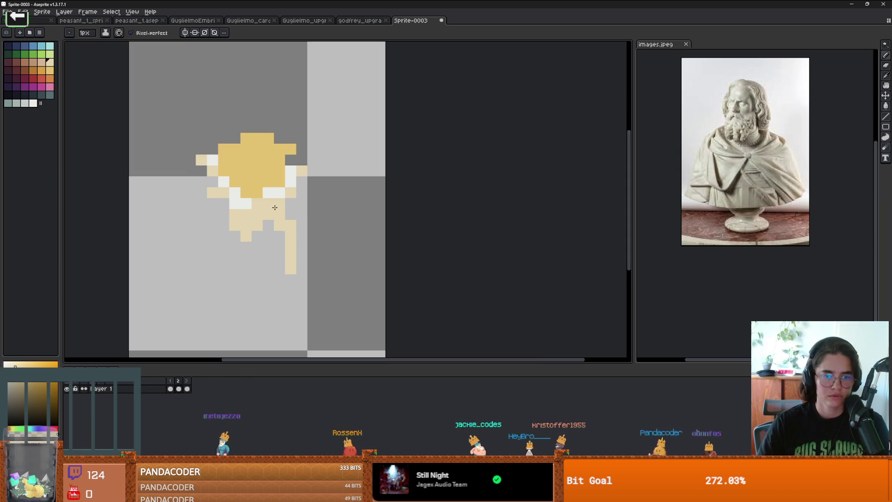
{"action": "key", "text": "e"}
{"action": "mouse_move", "coordinate": [260, 226]}
{"action": "left_mouse_down"}
{"action": "mouse_move", "coordinate": [235, 225]}
{"action": "mouse_move", "coordinate": [292, 231]}
{"action": "mouse_move", "coordinate": [302, 258]}
{"action": "left_mouse_up"}
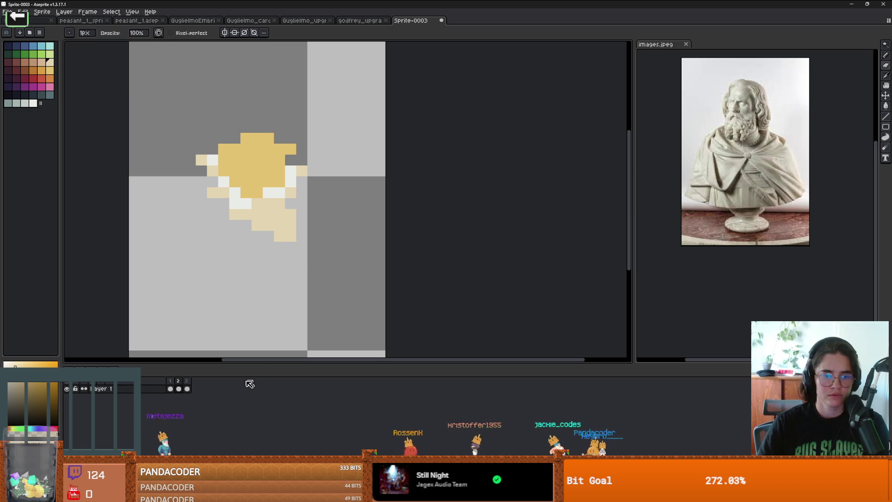
{"action": "left_click", "coordinate": [188, 381]}
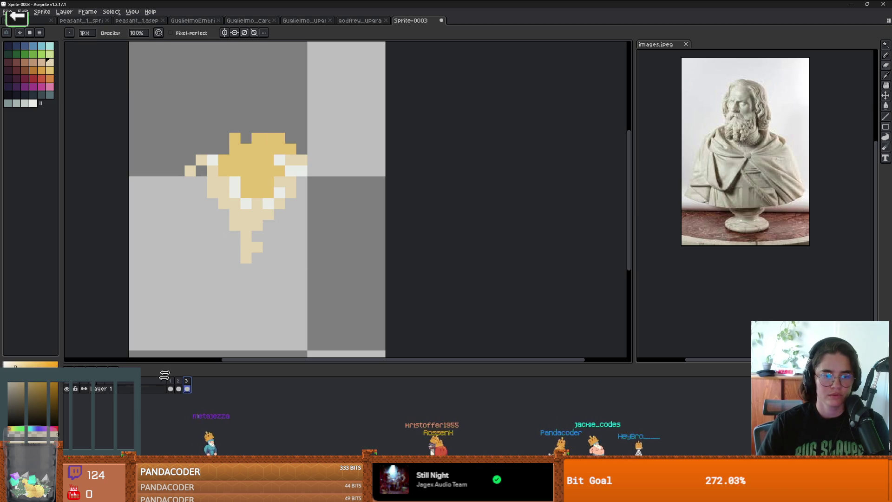
{"action": "key", "text": "b"}
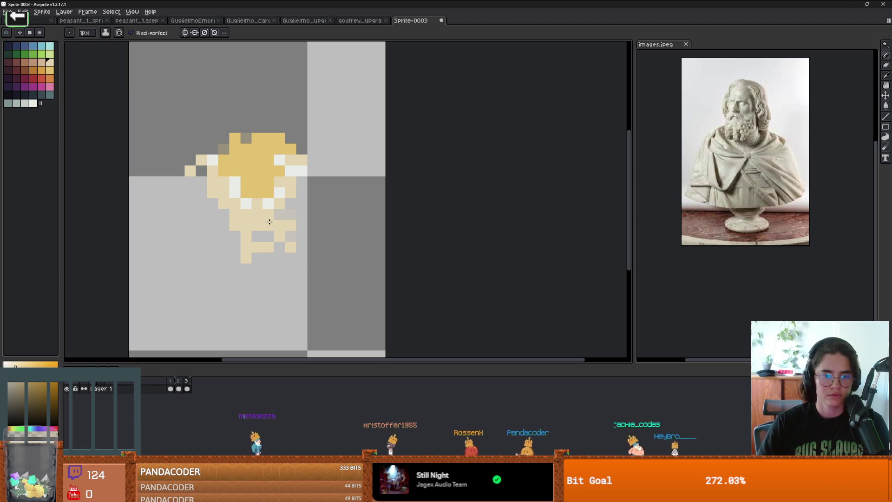
{"action": "key", "text": "e"}
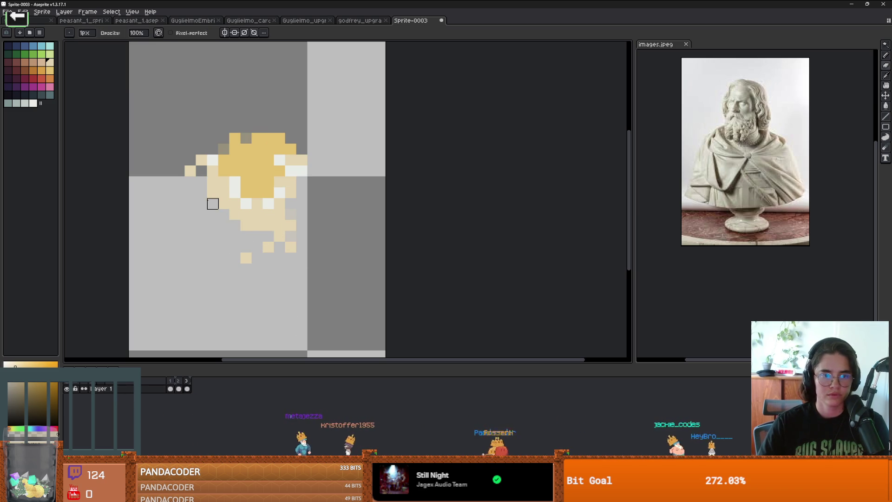
{"action": "scroll", "coordinate": [189, 299], "scroll_direction": "down", "scroll_amount": 3}
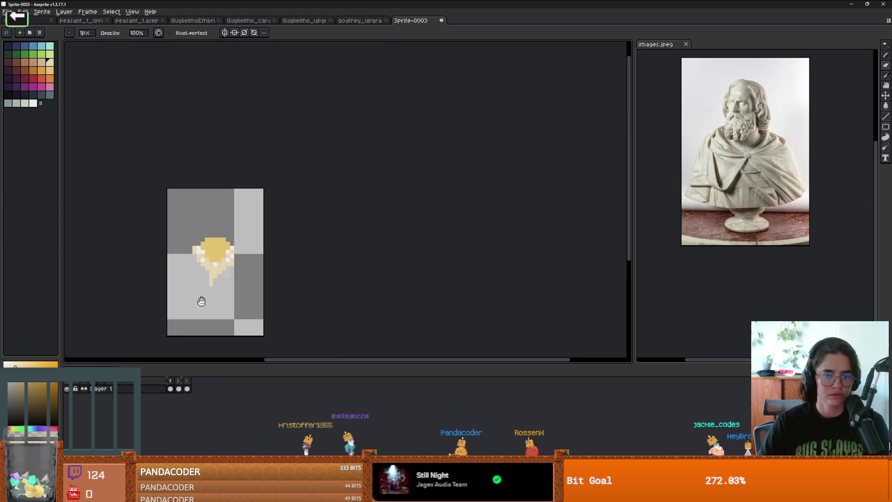
{"action": "scroll", "coordinate": [222, 304], "scroll_direction": "up", "scroll_amount": 2}
{"action": "scroll", "coordinate": [223, 304], "scroll_direction": "down", "scroll_amount": 2}
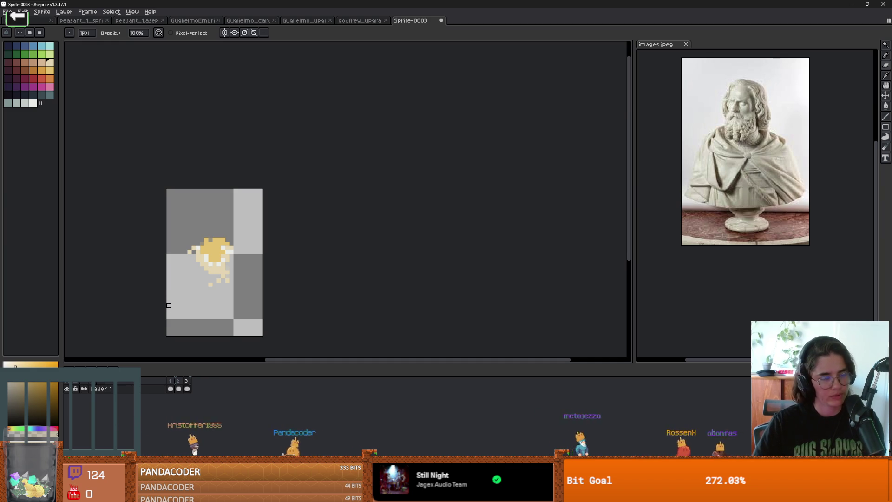
{"action": "scroll", "coordinate": [199, 291], "scroll_direction": "up", "scroll_amount": 2}
{"action": "scroll", "coordinate": [199, 291], "scroll_direction": "down", "scroll_amount": 1}
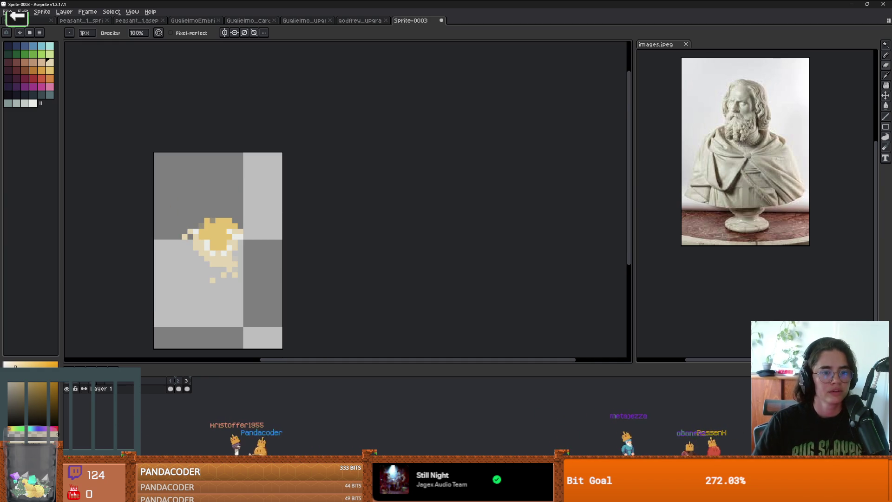
{"action": "left_click", "coordinate": [7, 11]}
{"action": "mouse_move", "coordinate": [46, 79]}
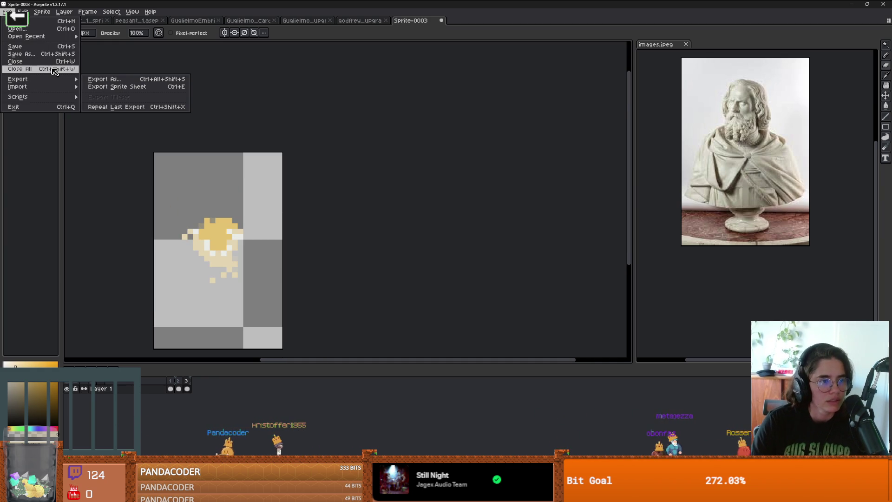
Step: Enable sprite sheet output to a file and browse to new-game-project\Core\Actors\NPC
{"action": "left_click", "coordinate": [137, 87]}
{"action": "left_click", "coordinate": [107, 106]}
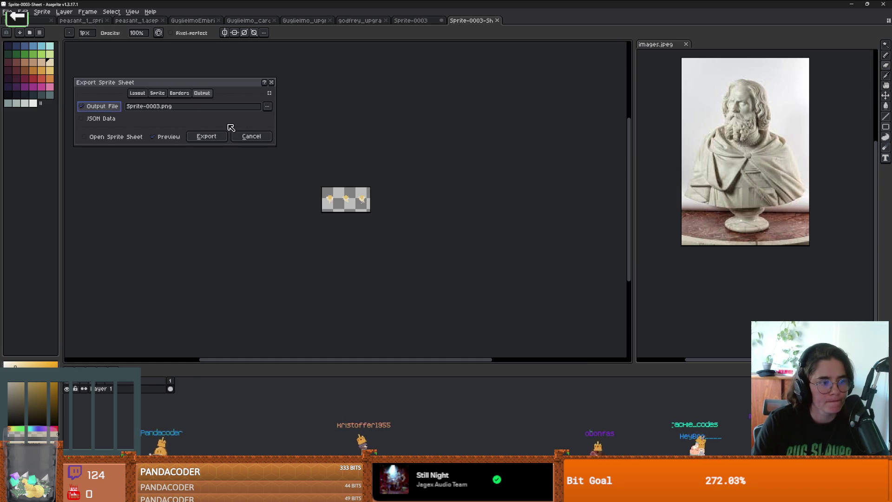
{"action": "left_click", "coordinate": [268, 106]}
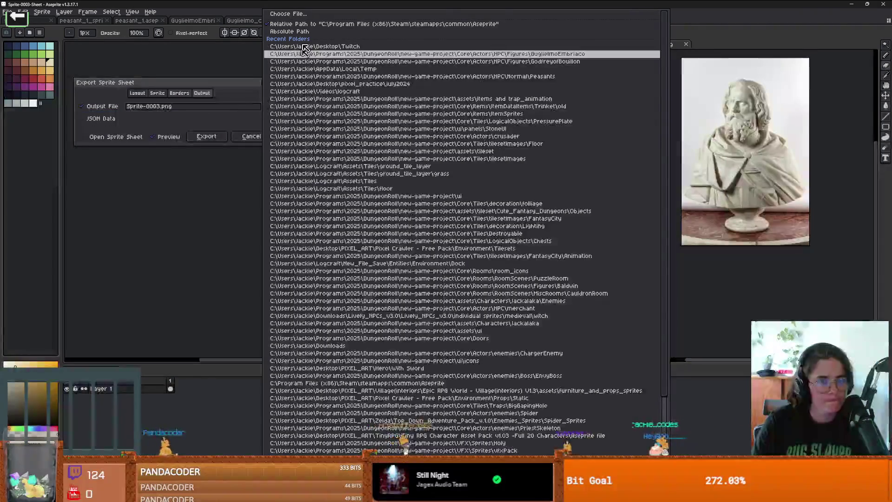
{"action": "left_click", "coordinate": [288, 14]}
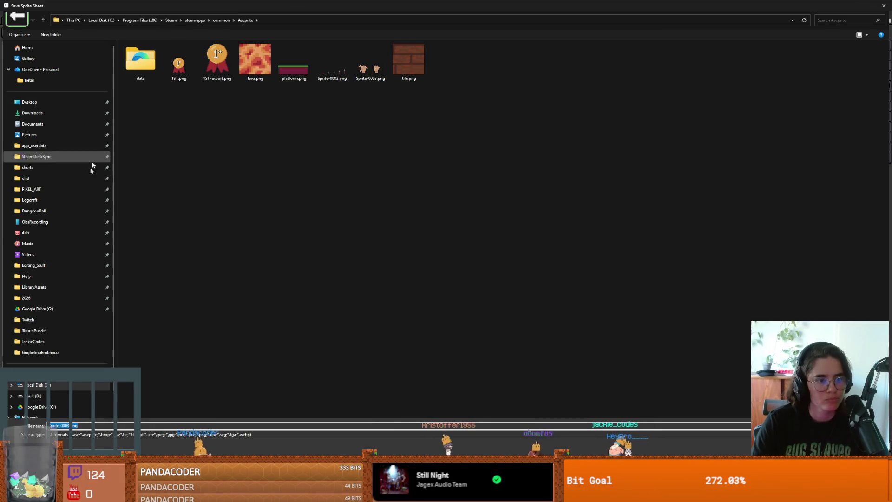
{"action": "left_click", "coordinate": [51, 211]}
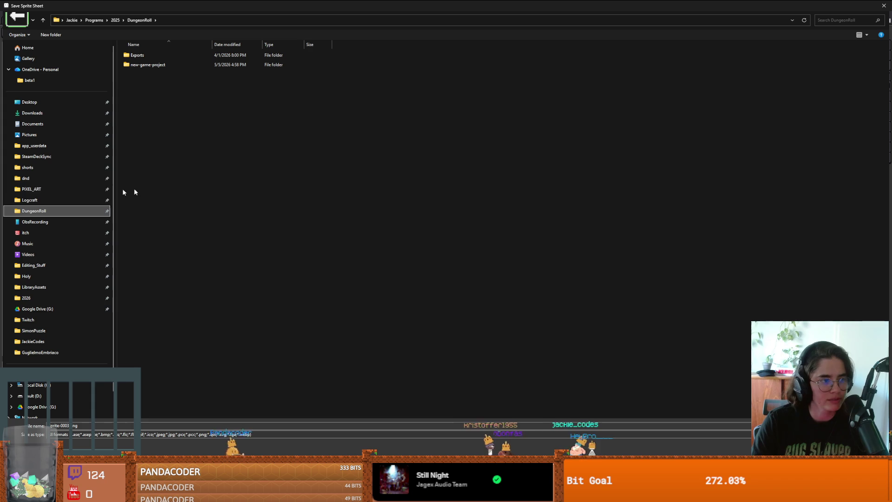
{"action": "double_click", "coordinate": [141, 64]}
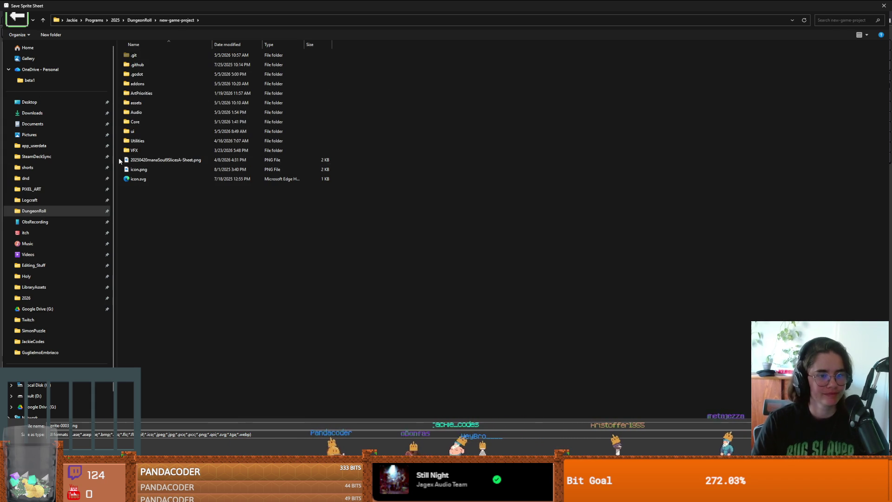
{"action": "double_click", "coordinate": [154, 122]}
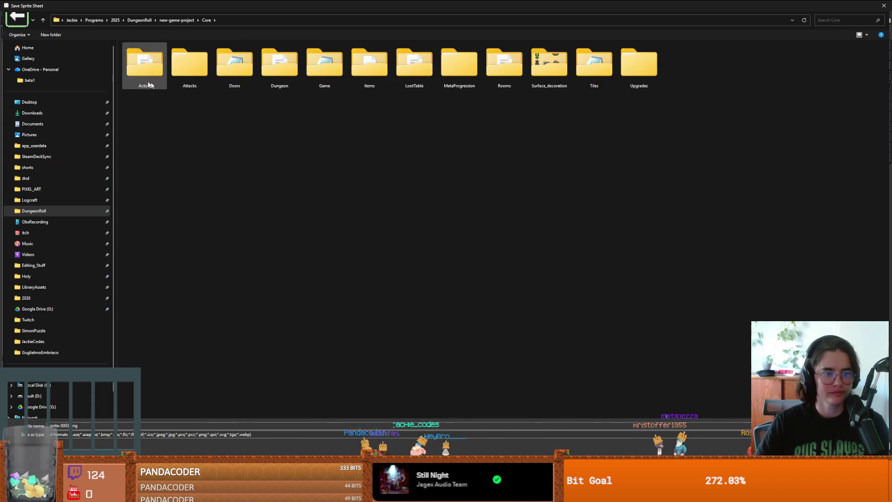
{"action": "double_click", "coordinate": [146, 65]}
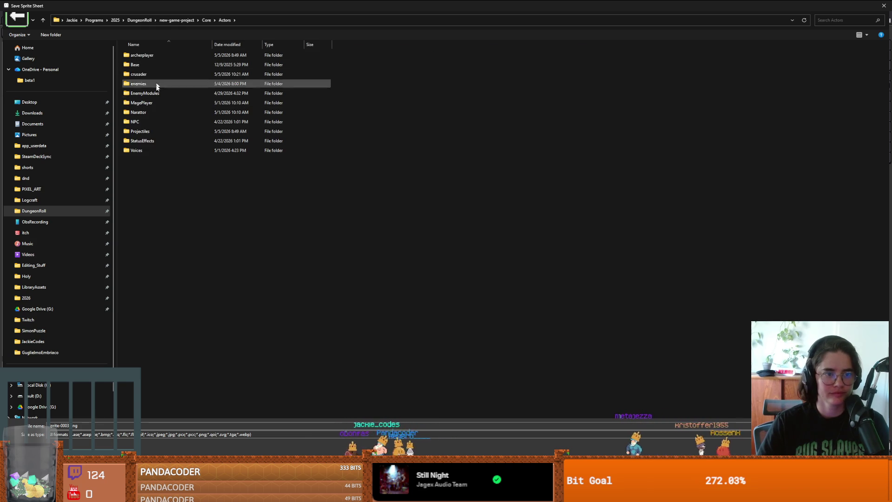
{"action": "double_click", "coordinate": [143, 122]}
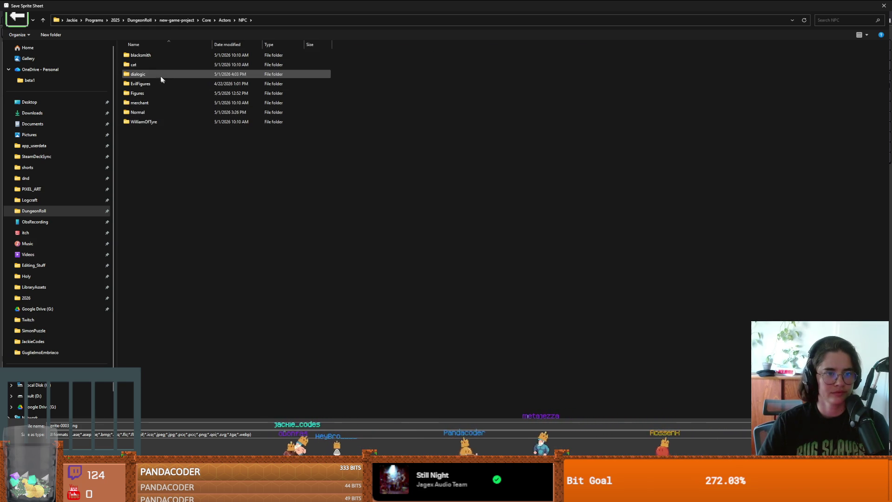
Step: Create a Wisp folder, export the sheet there as 'wisp_sprite_sheet', and return to Godot
{"action": "left_click", "coordinate": [51, 34]}
{"action": "type", "text": "Wisp"}
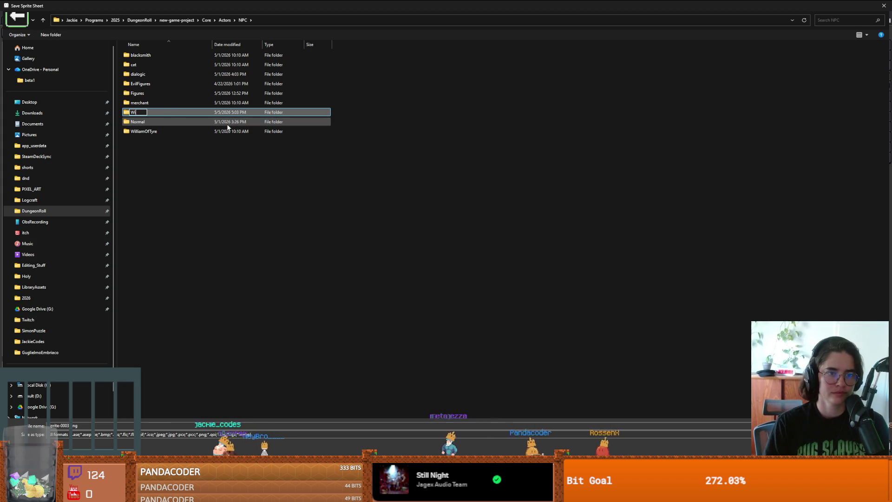
{"action": "key", "text": "Return"}
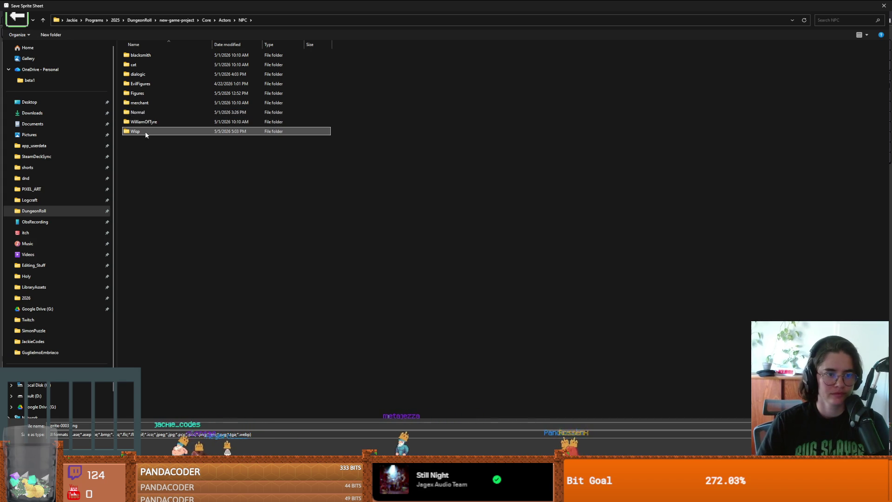
{"action": "double_click", "coordinate": [144, 131]}
{"action": "left_click", "coordinate": [107, 425]}
{"action": "type", "text": "wisp_sprite_sheet"}
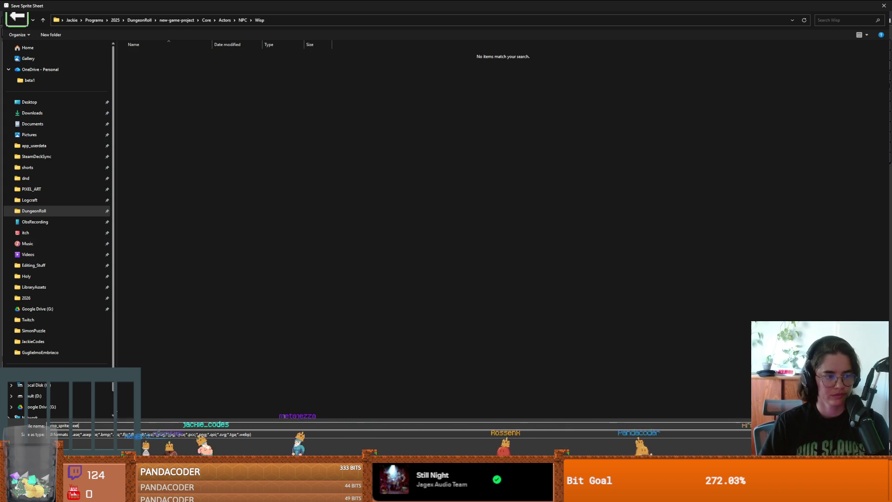
{"action": "key", "text": "Return"}
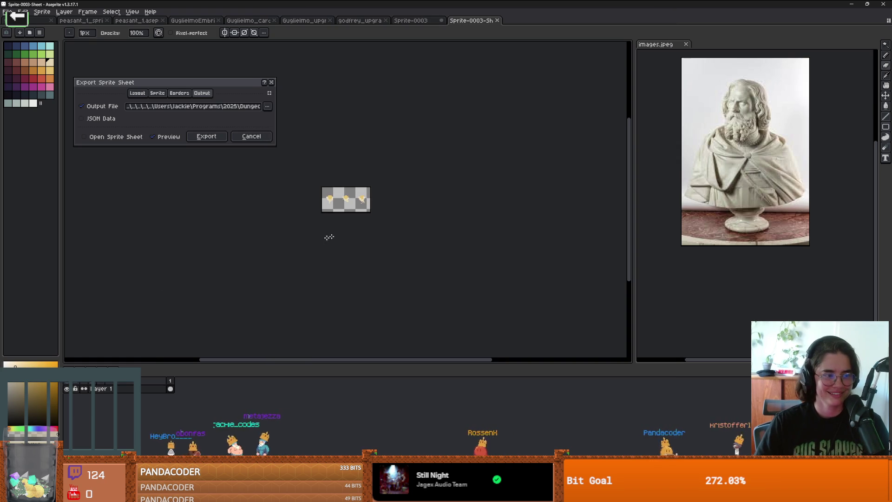
{"action": "scroll", "coordinate": [328, 197], "scroll_direction": "up", "scroll_amount": 2}
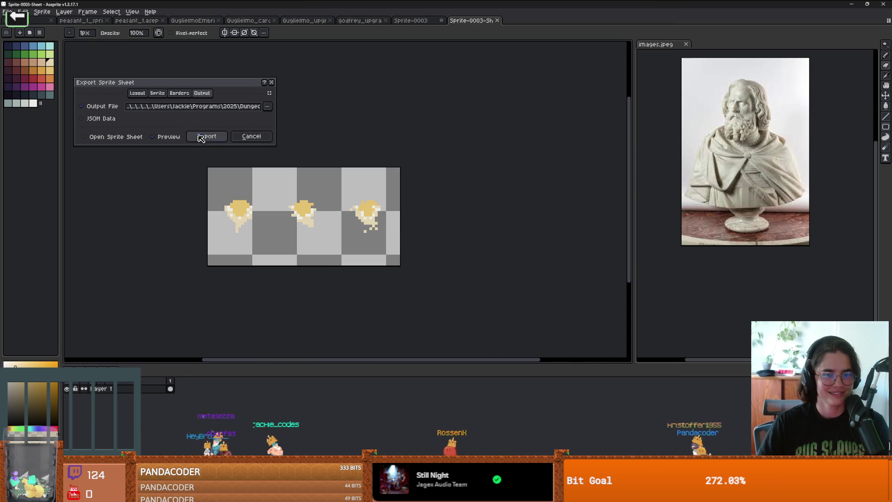
{"action": "left_click", "coordinate": [205, 136]}
{"action": "key", "text": "alt+Tab"}
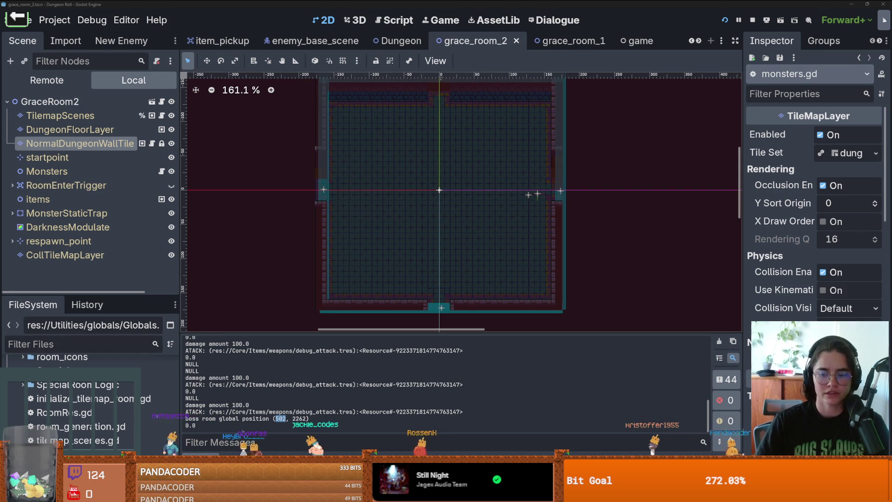
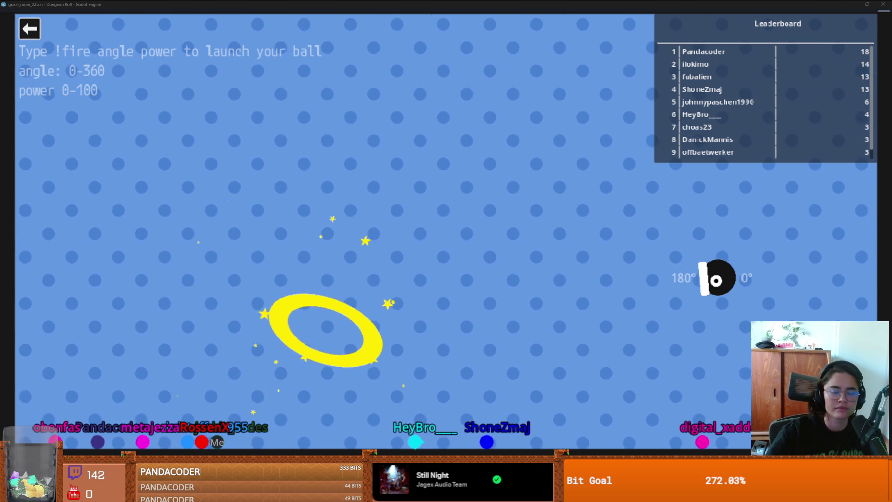
Step: Quit the Dungeon Roll test run and return to the grace_room_2 scene in the editor
{"action": "key", "text": "Escape"}
{"action": "key", "text": "F8"}
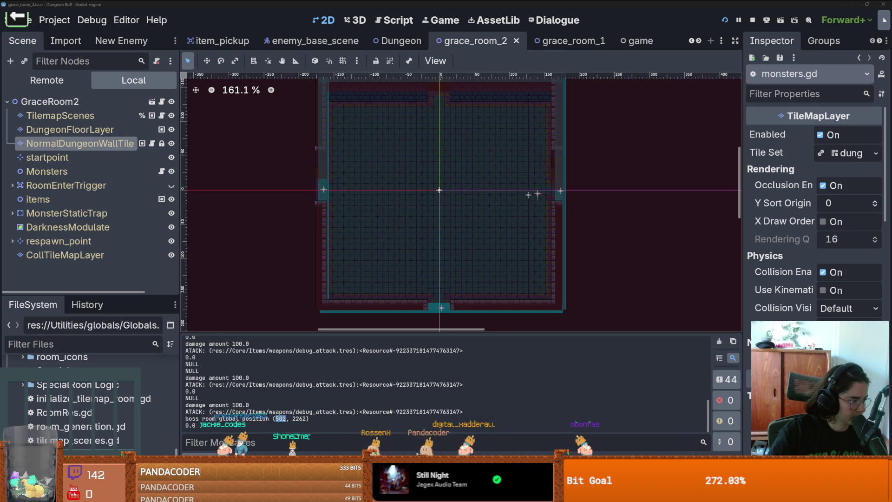
Step: Save grace_room_2, enlarge the Scene dock, and switch to enemy_base_scene
{"action": "left_click_drag", "start_coordinate": [454, 263], "coordinate": [376, 280]}
{"action": "key", "text": "ctrl+s"}
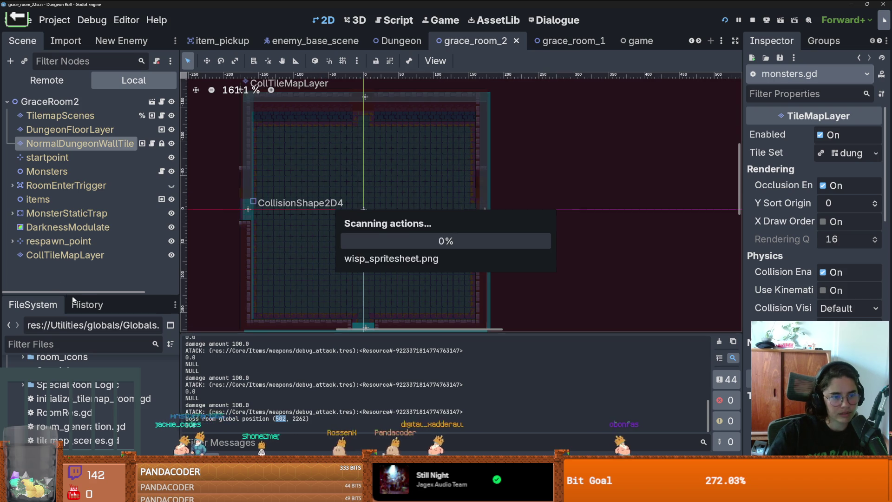
{"action": "left_click_drag", "start_coordinate": [87, 296], "coordinate": [87, 361]}
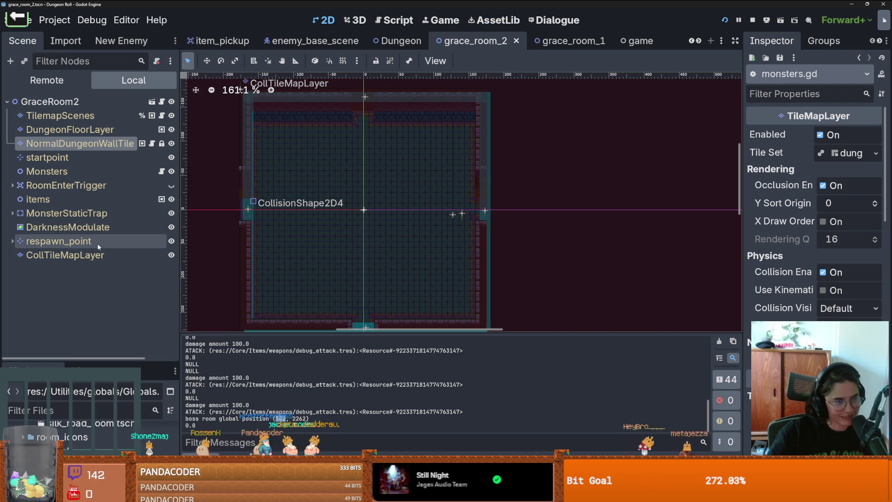
{"action": "left_click", "coordinate": [313, 40]}
{"action": "scroll", "coordinate": [372, 194], "scroll_direction": "up", "scroll_amount": 2}
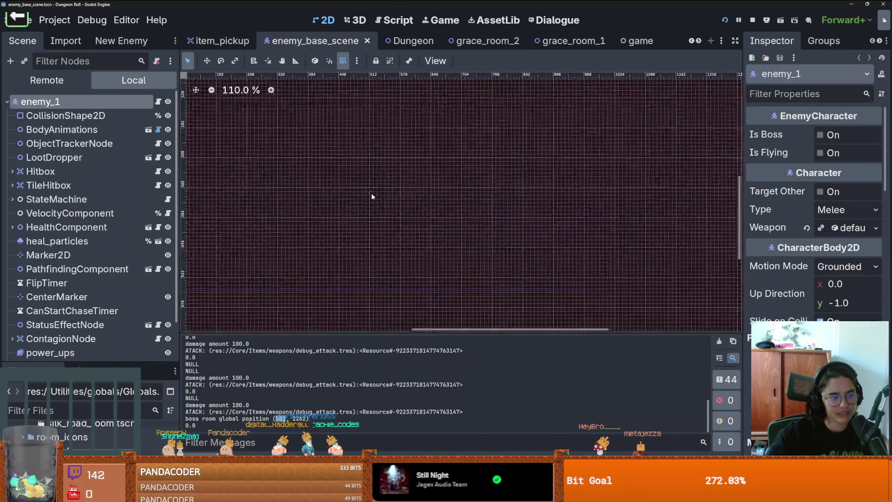
Step: Hide the canvas grid with Shift+G, zoom onto the enemy, and save enemy_base_scene
{"action": "scroll", "coordinate": [486, 190], "scroll_direction": "down", "scroll_amount": 3}
{"action": "key", "text": "shift+g"}
{"action": "scroll", "coordinate": [345, 100], "scroll_direction": "up", "scroll_amount": 2}
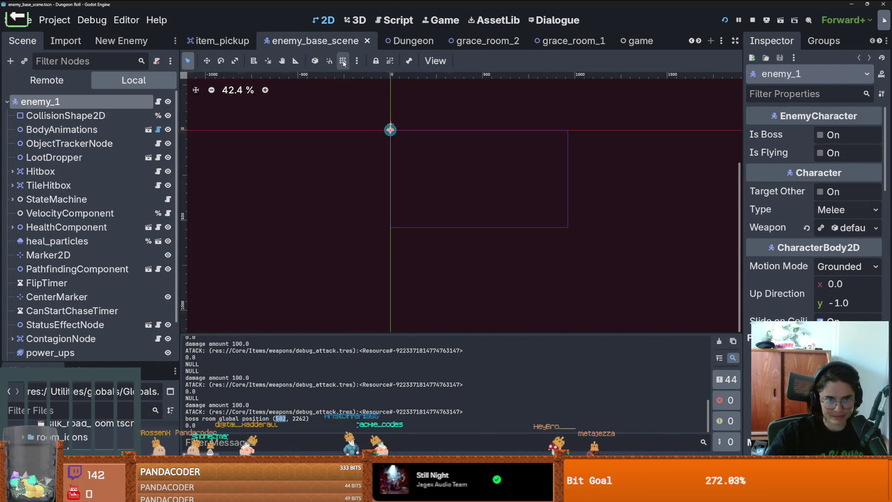
{"action": "key", "text": "ctrl+s"}
{"action": "scroll", "coordinate": [473, 183], "scroll_direction": "up", "scroll_amount": 3}
{"action": "scroll", "coordinate": [397, 202], "scroll_direction": "up", "scroll_amount": 3}
{"action": "scroll", "coordinate": [454, 158], "scroll_direction": "up", "scroll_amount": 1}
{"action": "scroll", "coordinate": [454, 158], "scroll_direction": "down", "scroll_amount": 2}
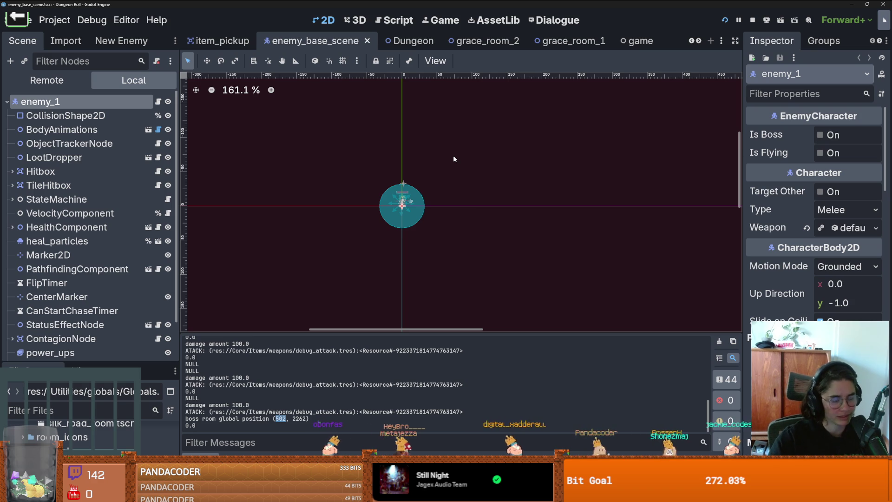
{"action": "scroll", "coordinate": [343, 230], "scroll_direction": "up", "scroll_amount": 3}
{"action": "key", "text": "ctrl+s"}
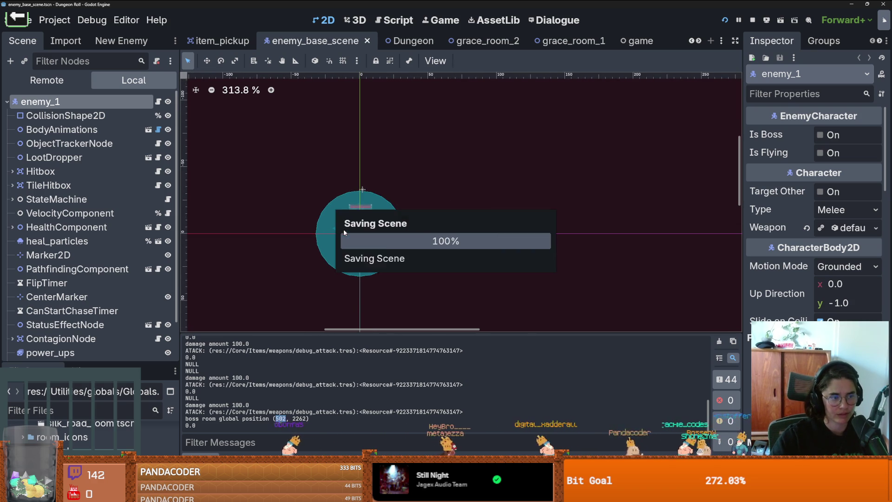
{"action": "scroll", "coordinate": [343, 231], "scroll_direction": "up", "scroll_amount": 4}
{"action": "scroll", "coordinate": [342, 232], "scroll_direction": "down", "scroll_amount": 1}
{"action": "scroll", "coordinate": [339, 234], "scroll_direction": "up", "scroll_amount": 2}
{"action": "key", "text": "ctrl+s"}
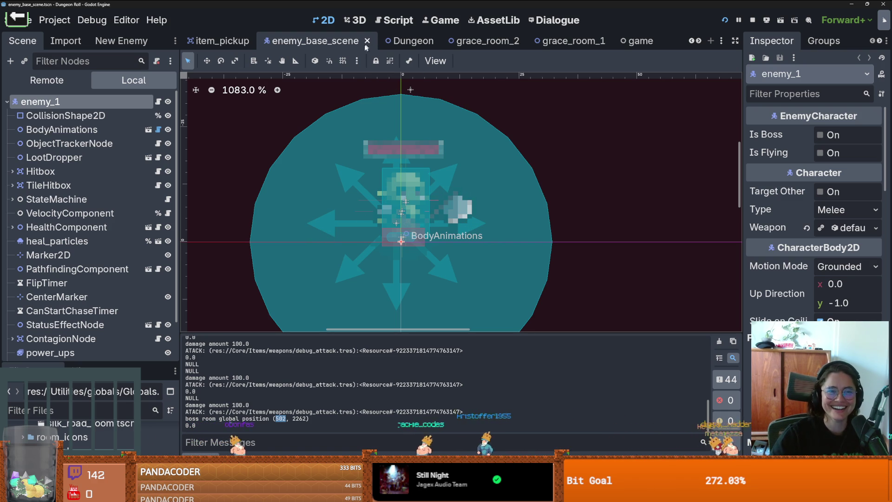
{"action": "scroll", "coordinate": [402, 252], "scroll_direction": "down", "scroll_amount": 3}
{"action": "scroll", "coordinate": [402, 252], "scroll_direction": "up", "scroll_amount": 3}
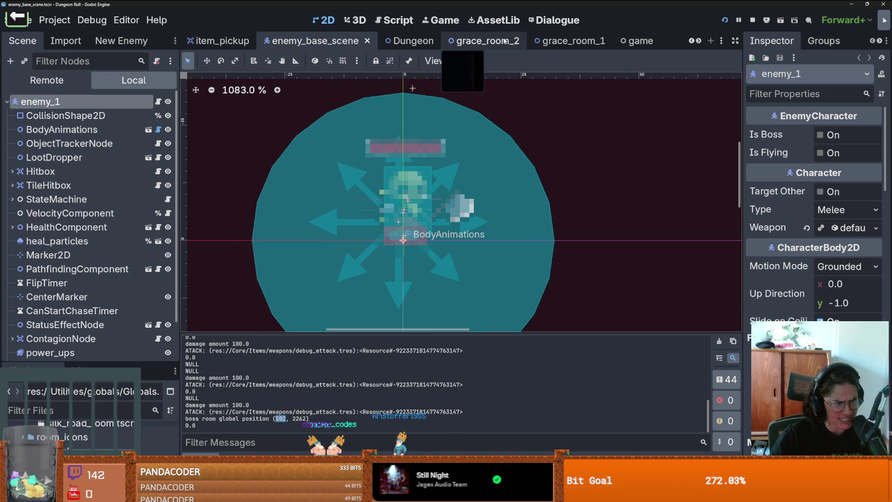
Step: Scroll the scene tabs right to bring the envy_boss tab into view
{"action": "left_click", "coordinate": [698, 42]}
{"action": "left_click", "coordinate": [698, 41]}
{"action": "left_click", "coordinate": [698, 42]}
{"action": "left_click", "coordinate": [690, 43]}
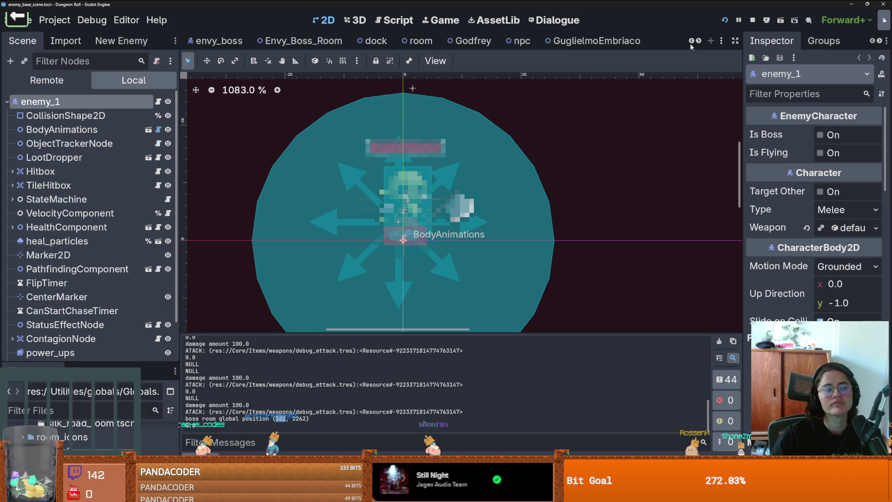
Step: Find the npc scene tab and close it
{"action": "left_click", "coordinate": [698, 42]}
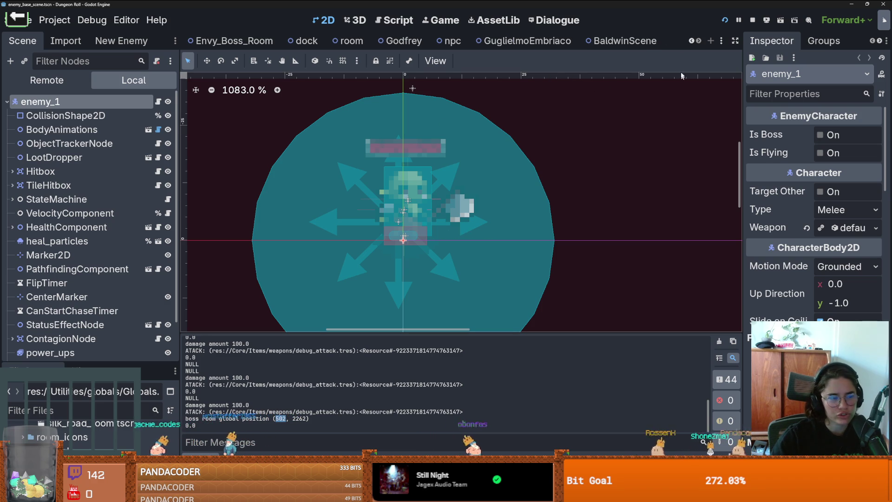
{"action": "left_click", "coordinate": [452, 41]}
{"action": "left_click", "coordinate": [471, 41]}
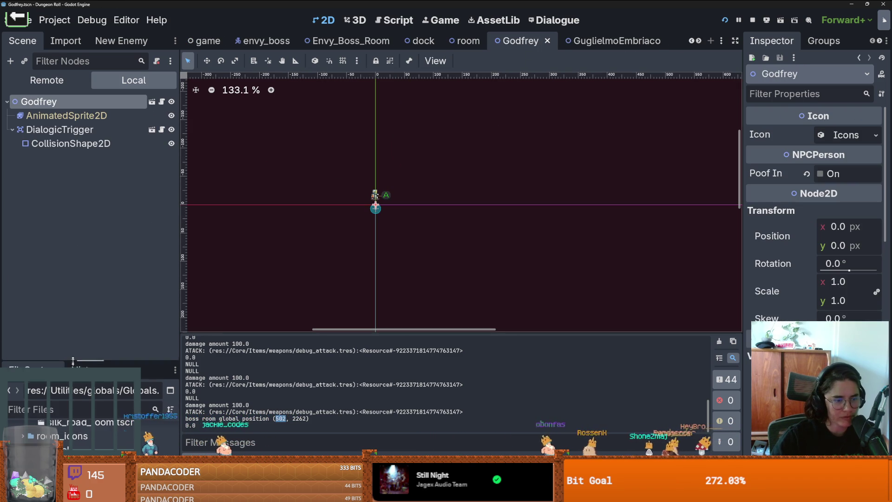
Step: Filter the FileSystem for 'peasa' and open peasant_1.tscn
{"action": "left_click_drag", "start_coordinate": [88, 363], "coordinate": [88, 207]}
{"action": "left_click", "coordinate": [45, 256]}
{"action": "type", "text": "peasa"}
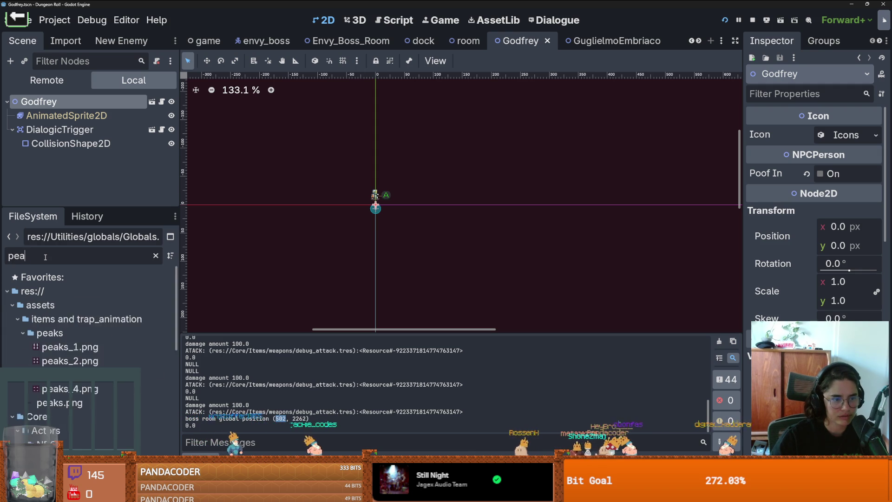
{"action": "scroll", "coordinate": [89, 356], "scroll_direction": "down", "scroll_amount": 1}
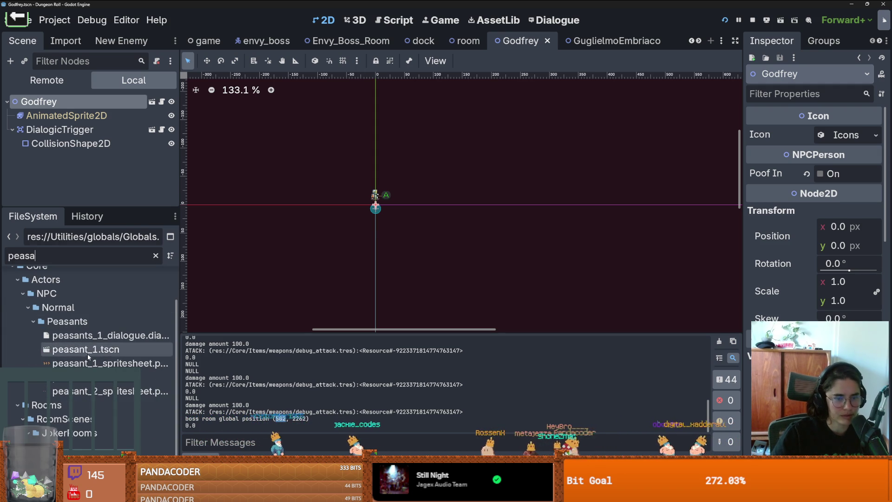
{"action": "double_click", "coordinate": [87, 354]}
Step: Inspect the peasant sprite, save and close peasant_1, then save BaldwinScene
{"action": "scroll", "coordinate": [457, 211], "scroll_direction": "up", "scroll_amount": 10}
{"action": "scroll", "coordinate": [390, 222], "scroll_direction": "up", "scroll_amount": 4}
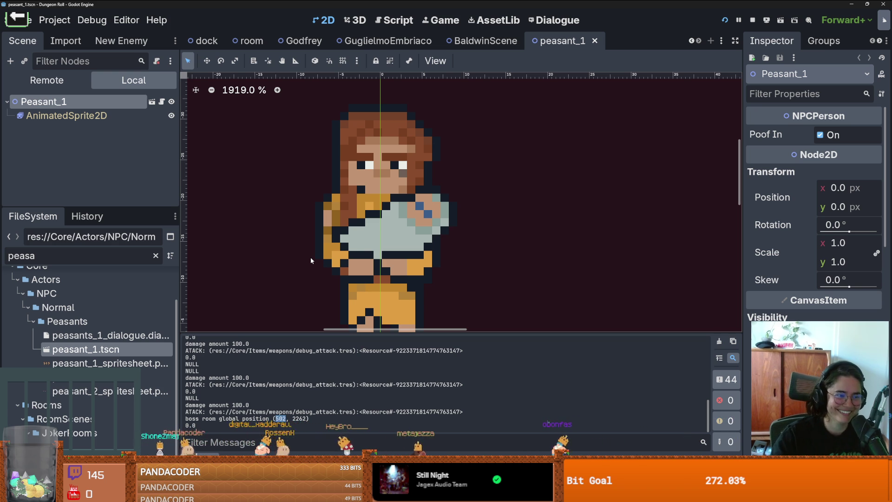
{"action": "left_click_drag", "start_coordinate": [416, 217], "coordinate": [405, 233]}
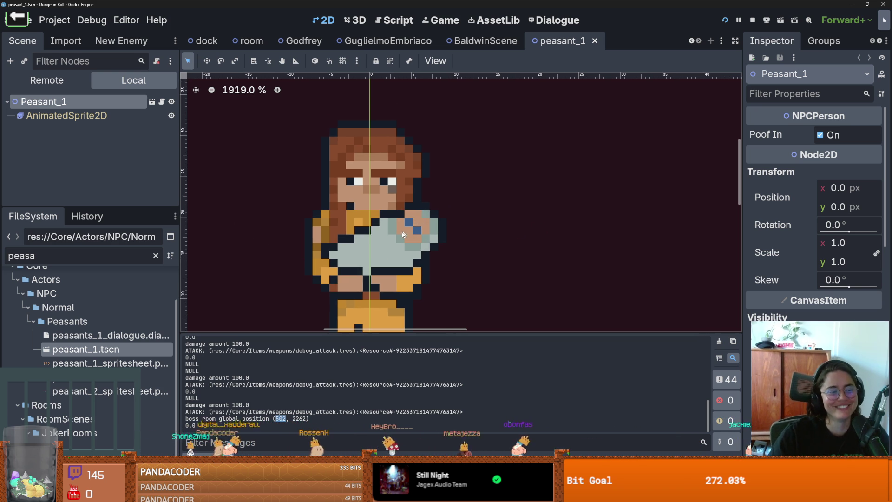
{"action": "scroll", "coordinate": [384, 192], "scroll_direction": "up", "scroll_amount": 2}
{"action": "key", "text": "ctrl+s"}
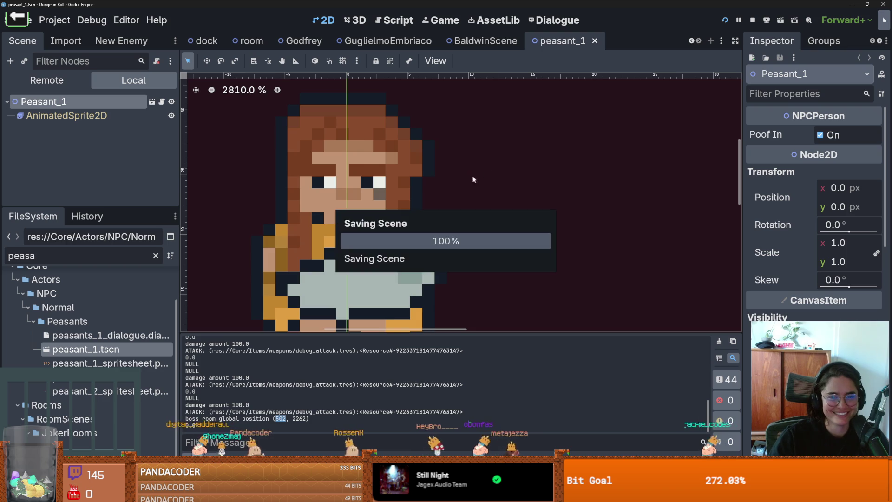
{"action": "scroll", "coordinate": [360, 201], "scroll_direction": "down", "scroll_amount": 3}
{"action": "scroll", "coordinate": [387, 206], "scroll_direction": "up", "scroll_amount": 3}
{"action": "scroll", "coordinate": [547, 251], "scroll_direction": "down", "scroll_amount": 2}
{"action": "scroll", "coordinate": [546, 197], "scroll_direction": "up", "scroll_amount": 2}
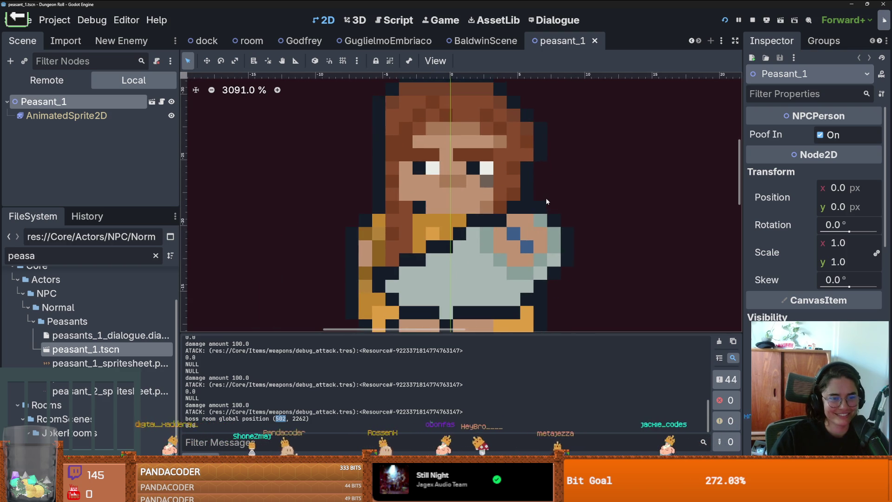
{"action": "scroll", "coordinate": [473, 281], "scroll_direction": "down", "scroll_amount": 3}
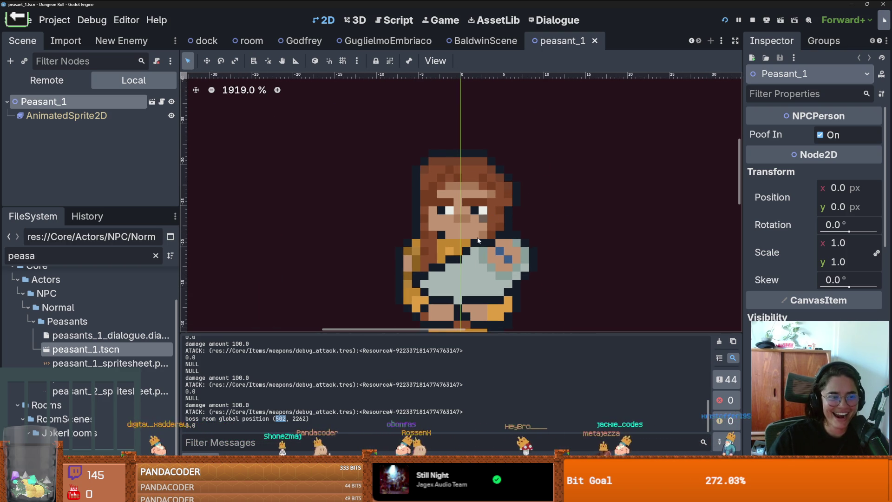
{"action": "scroll", "coordinate": [477, 241], "scroll_direction": "down", "scroll_amount": 1}
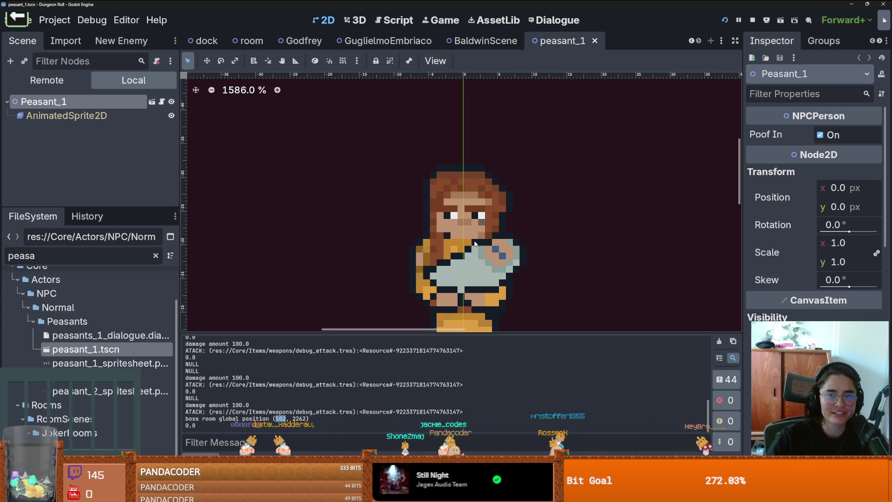
{"action": "left_click", "coordinate": [595, 41]}
{"action": "key", "text": "ctrl+s"}
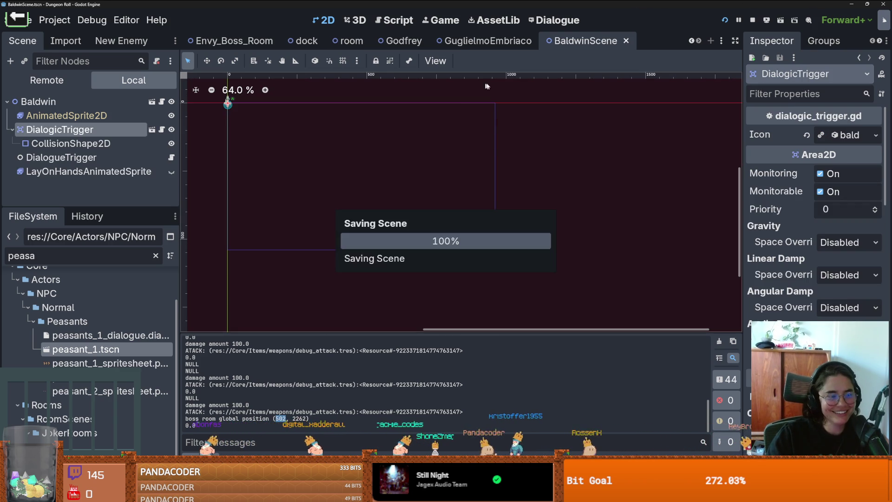
Step: Close the BaldwinScene, GuglielmoEmbriaco, Godfrey, room, dock, Envy_Boss_Room and envy_boss tabs
{"action": "left_click", "coordinate": [626, 41]}
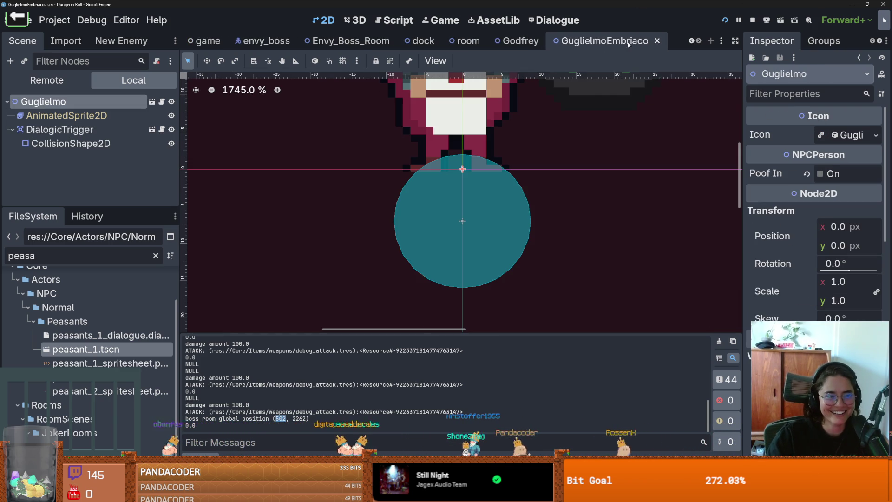
{"action": "left_click", "coordinate": [657, 41]}
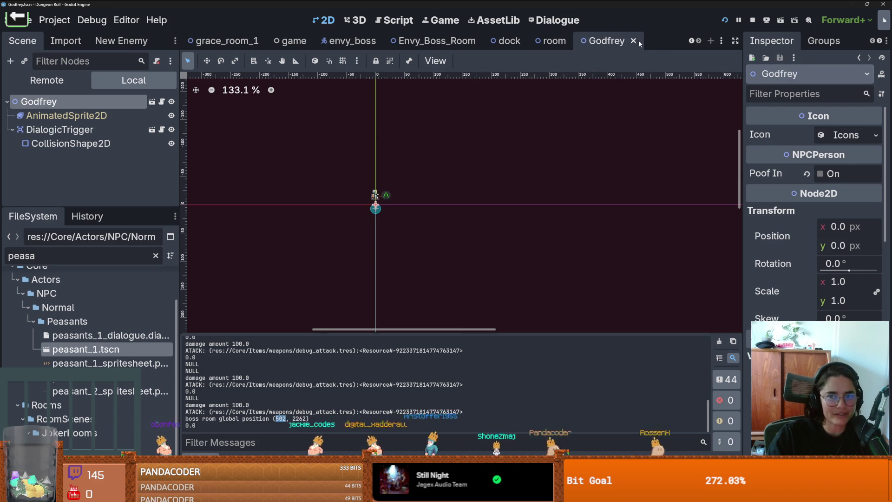
{"action": "left_click", "coordinate": [633, 41]}
{"action": "left_click", "coordinate": [619, 41]}
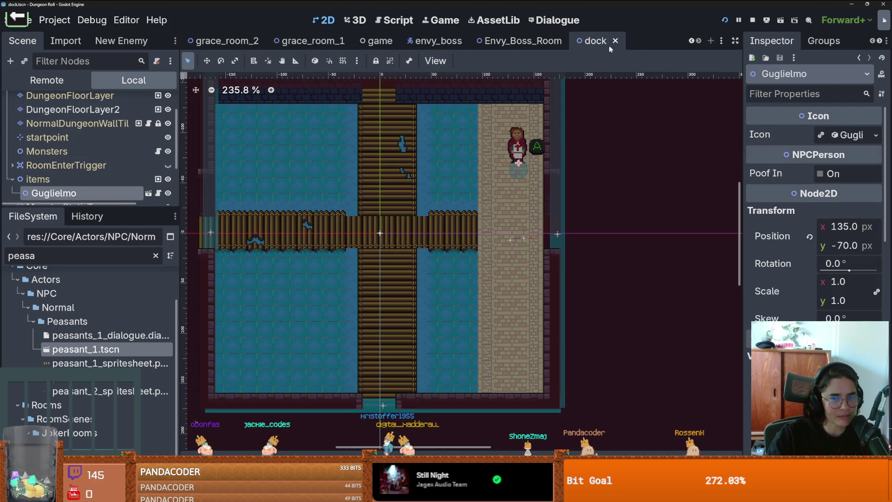
{"action": "middle_click", "coordinate": [620, 45]}
{"action": "middle_click", "coordinate": [602, 45]}
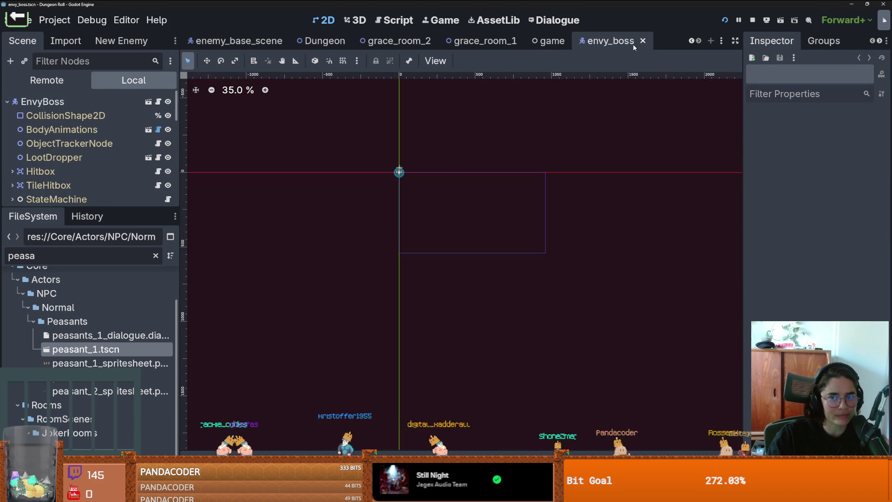
{"action": "middle_click", "coordinate": [605, 46]}
Step: Close the game, grace_room_1, grace_room_2, Dungeon, enemy base, item_pickup, slot_panel and inventory_container tabs
{"action": "middle_click", "coordinate": [629, 41]}
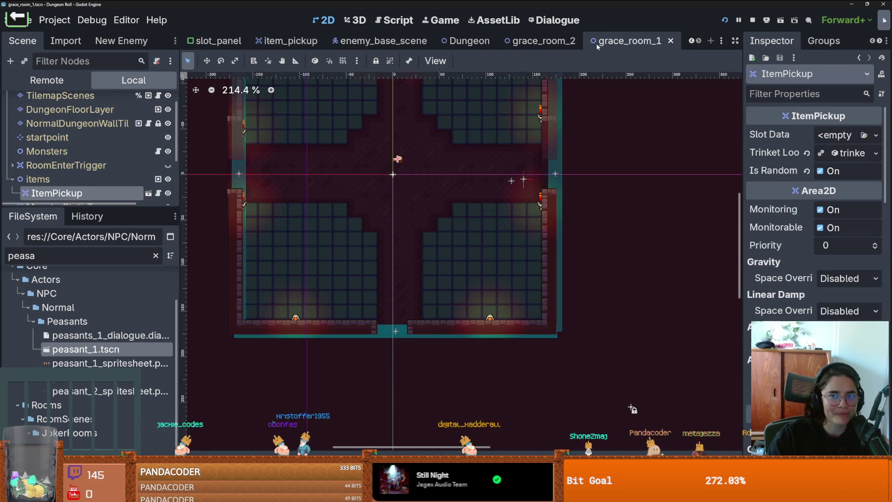
{"action": "left_click", "coordinate": [672, 41]}
{"action": "left_click", "coordinate": [583, 40]}
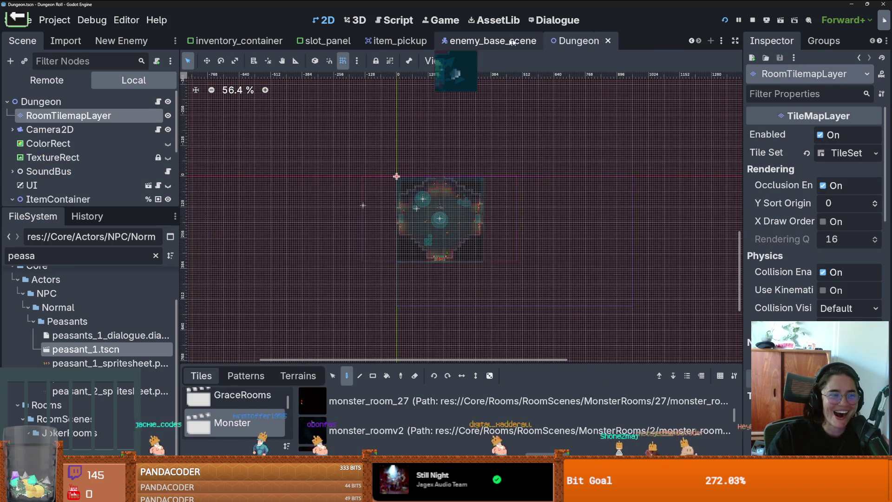
{"action": "left_click", "coordinate": [608, 42]}
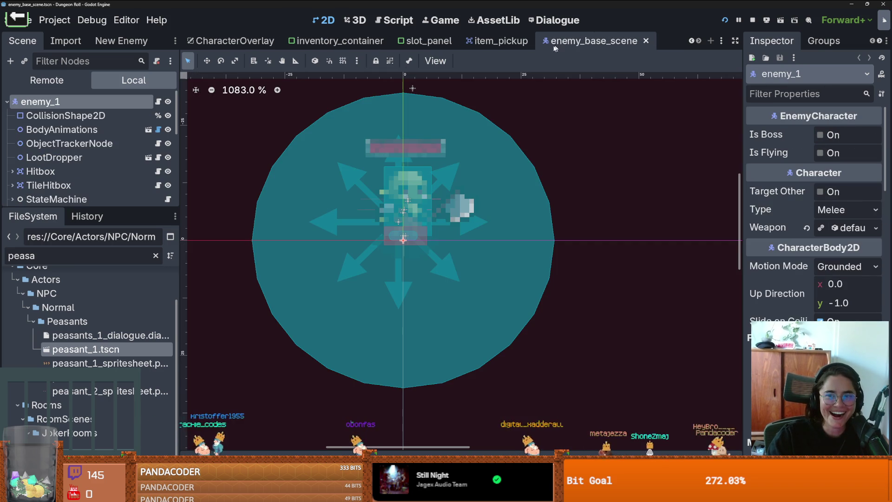
{"action": "middle_click", "coordinate": [634, 41]}
{"action": "left_click", "coordinate": [600, 41]}
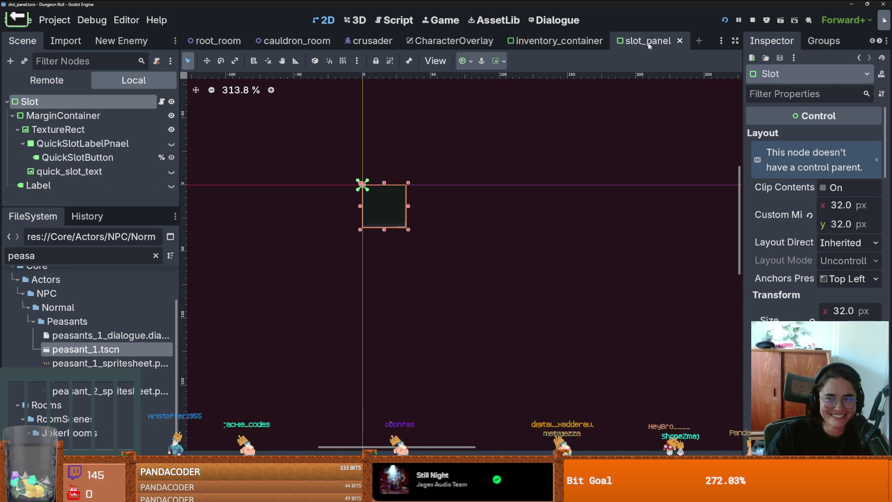
{"action": "left_click", "coordinate": [679, 42]}
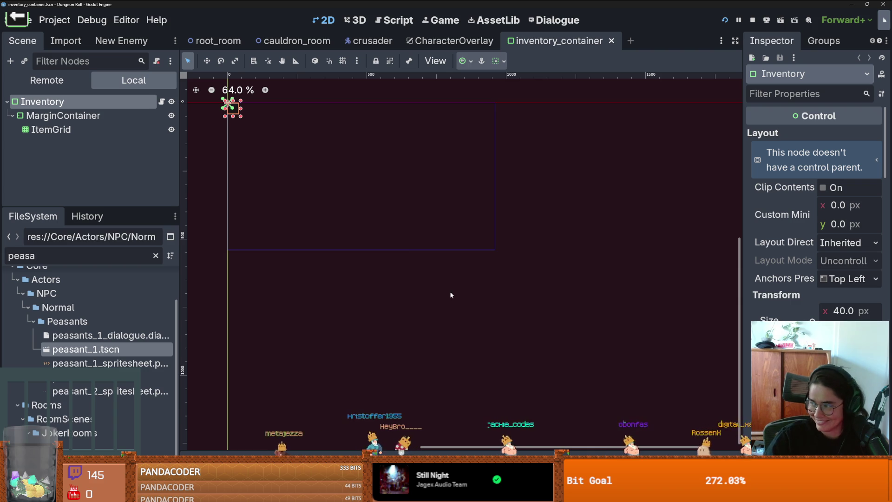
{"action": "left_click", "coordinate": [611, 41]}
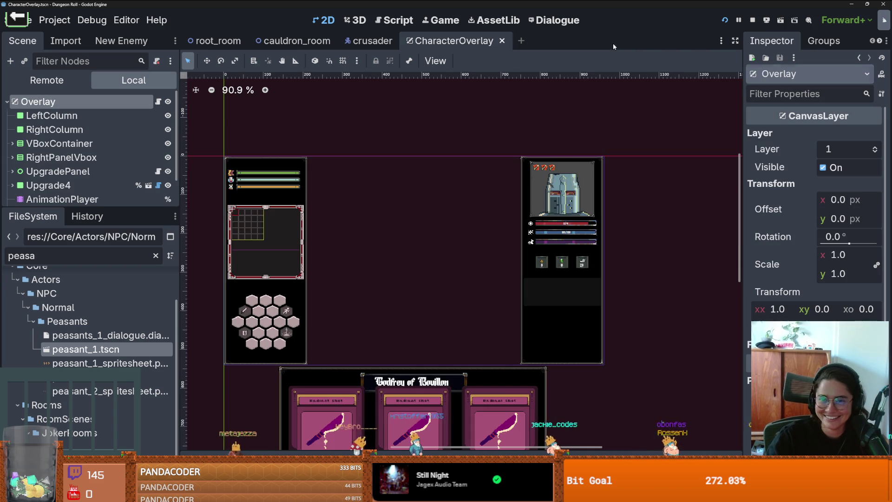
Step: Close the CharacterOverlay and crusader tabs and save the cauldron room
{"action": "left_click", "coordinate": [502, 41]}
{"action": "left_click", "coordinate": [402, 41]}
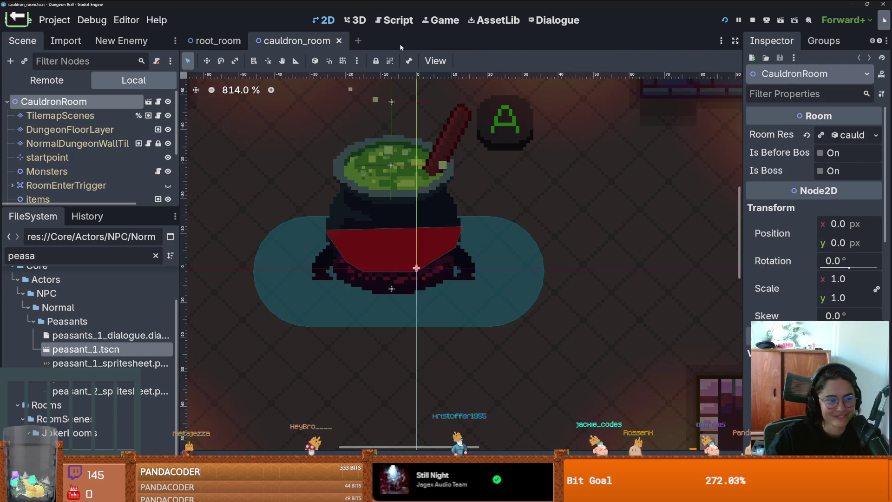
{"action": "scroll", "coordinate": [389, 115], "scroll_direction": "down", "scroll_amount": 1}
{"action": "left_click_drag", "start_coordinate": [389, 116], "coordinate": [430, 131]}
{"action": "key", "text": "ctrl+s"}
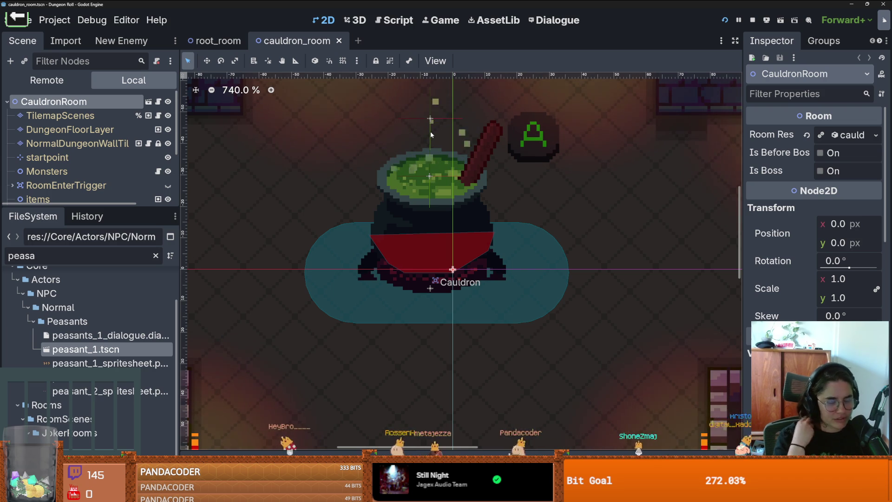
{"action": "key", "text": "ctrl+s"}
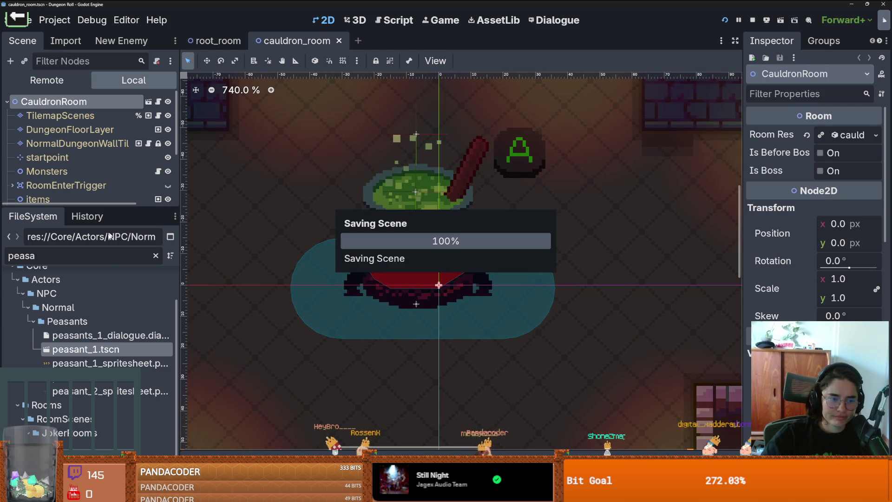
Step: Clear the 'peasa' file filter and collapse the MarcoPolo, GuglielmoEmbriaco, Figures and NPC folders
{"action": "left_click", "coordinate": [85, 254]}
{"action": "key", "text": "ctrl+a"}
{"action": "key", "text": "BackSpace"}
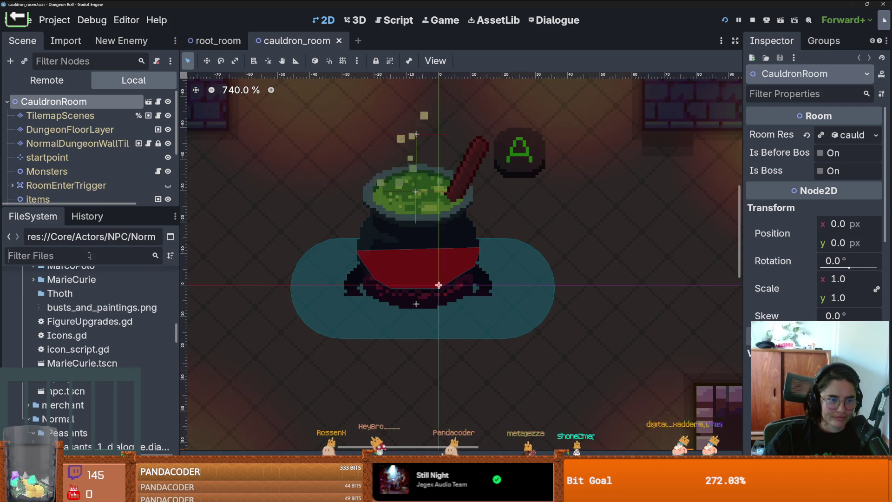
{"action": "scroll", "coordinate": [56, 353], "scroll_direction": "up", "scroll_amount": 3}
{"action": "left_click", "coordinate": [33, 389]}
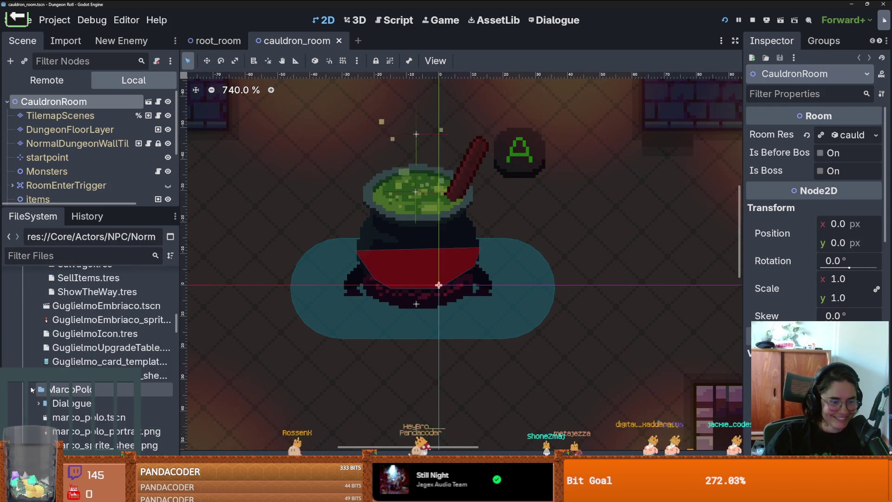
{"action": "scroll", "coordinate": [56, 353], "scroll_direction": "up", "scroll_amount": 3}
{"action": "left_click", "coordinate": [34, 345]}
{"action": "left_click", "coordinate": [32, 340]}
{"action": "left_click", "coordinate": [34, 344]}
{"action": "scroll", "coordinate": [50, 352], "scroll_direction": "up", "scroll_amount": 5}
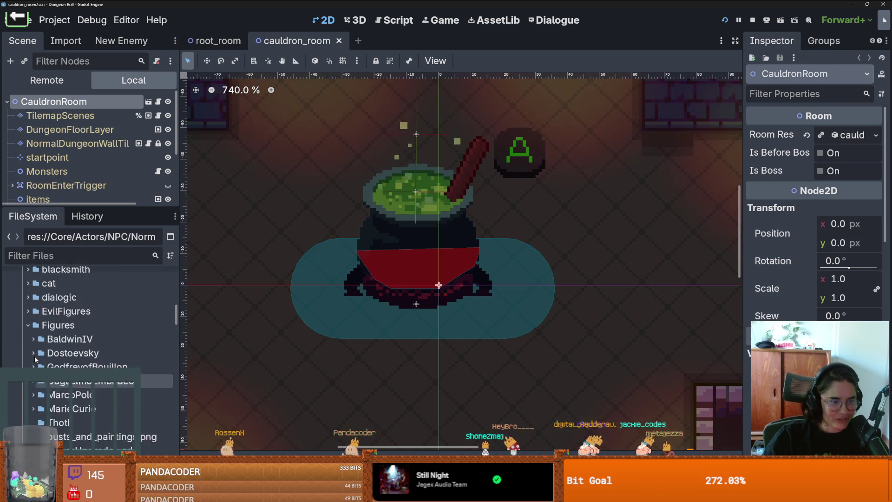
{"action": "left_click", "coordinate": [28, 349]}
{"action": "scroll", "coordinate": [26, 331], "scroll_direction": "up", "scroll_amount": 2}
{"action": "left_click", "coordinate": [25, 330]}
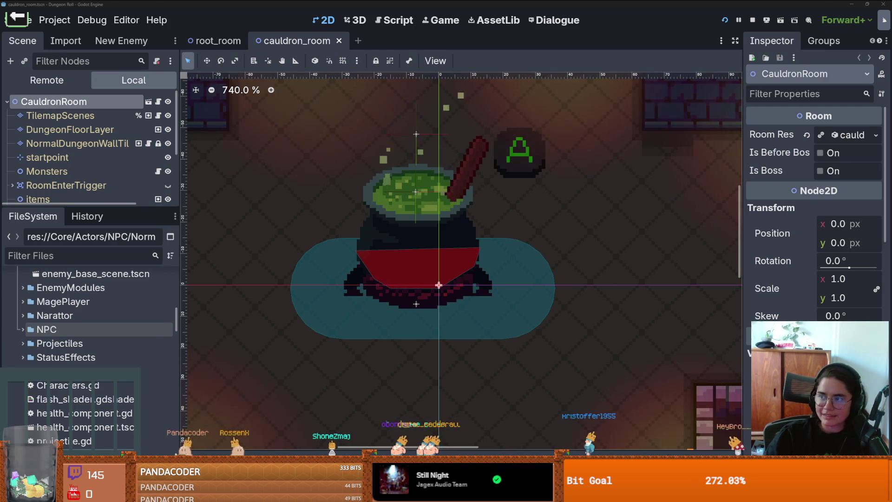
Step: Check the browser window briefly, then come back to Godot
{"action": "key", "text": "alt+Tab"}
{"action": "scroll", "coordinate": [441, 295], "scroll_direction": "down", "scroll_amount": 3}
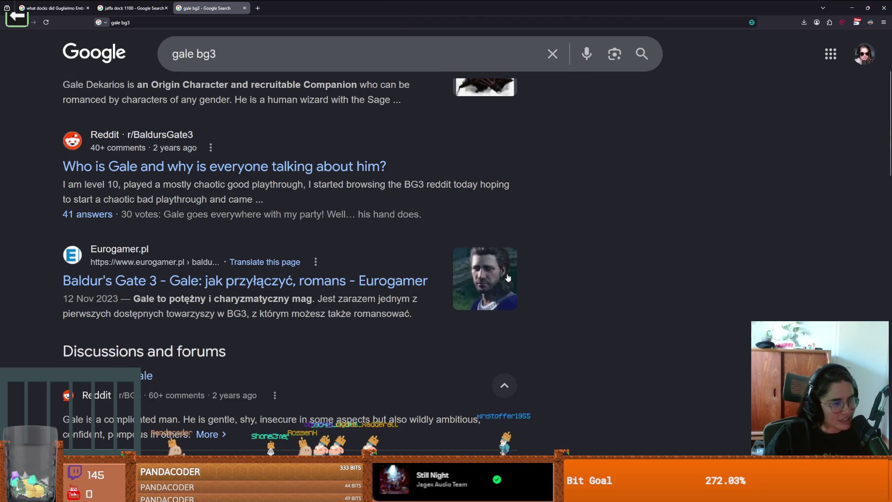
{"action": "key", "text": "alt+Tab"}
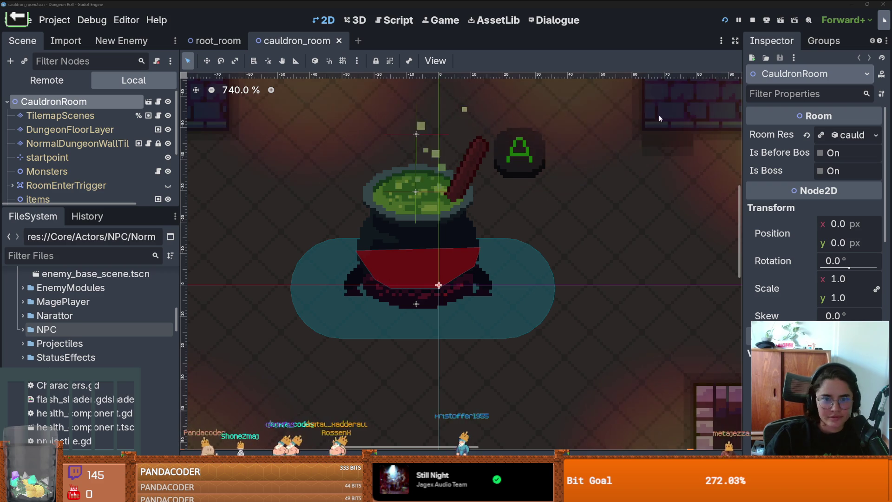
Step: Pan across the cauldron_room canvas and save it
{"action": "scroll", "coordinate": [488, 224], "scroll_direction": "up", "scroll_amount": 1}
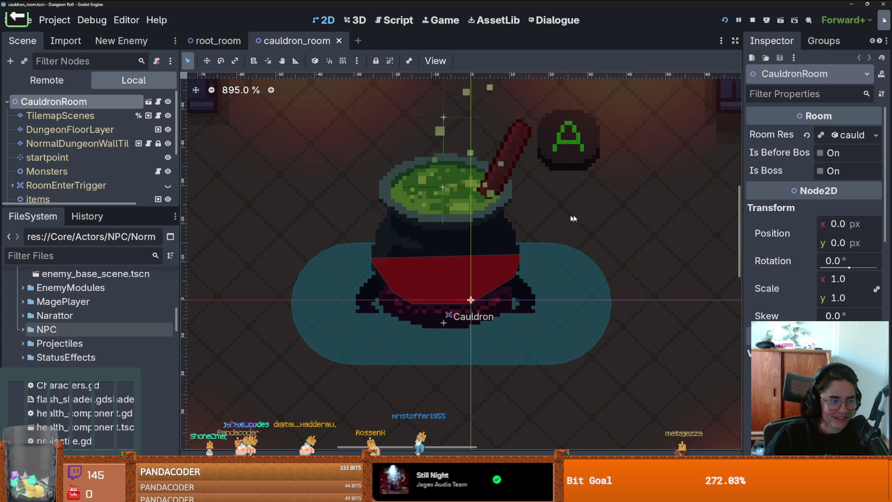
{"action": "scroll", "coordinate": [614, 295], "scroll_direction": "left", "scroll_amount": 2}
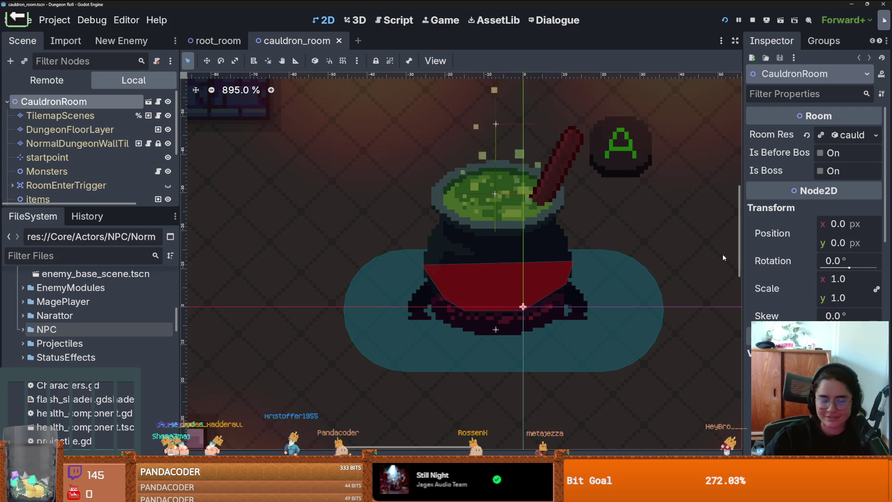
{"action": "scroll", "coordinate": [614, 195], "scroll_direction": "up", "scroll_amount": 1}
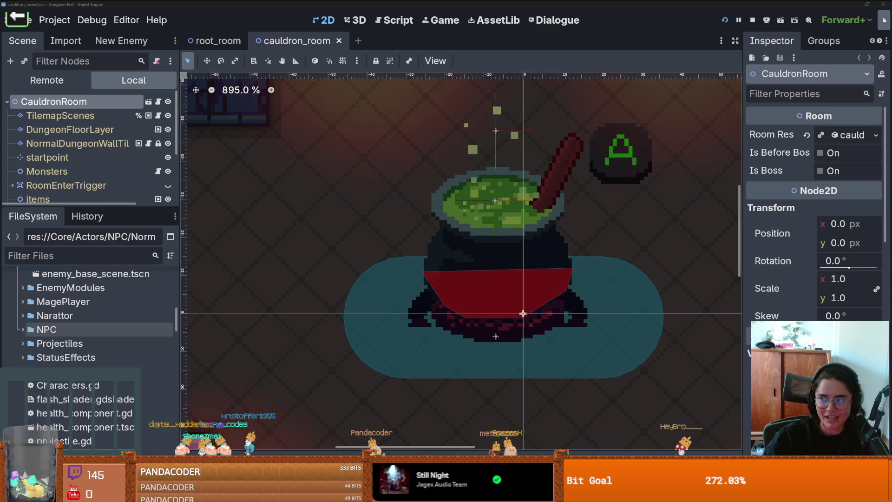
{"action": "scroll", "coordinate": [527, 249], "scroll_direction": "up", "scroll_amount": 2}
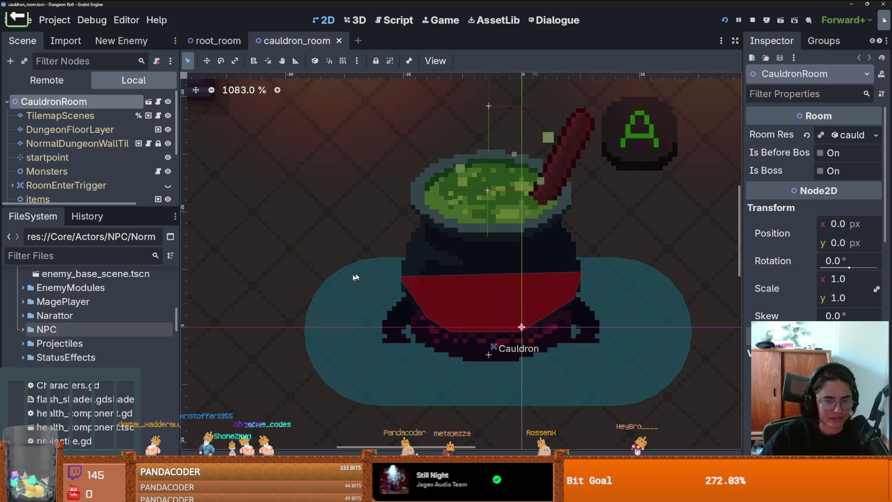
{"action": "scroll", "coordinate": [333, 274], "scroll_direction": "down", "scroll_amount": 3}
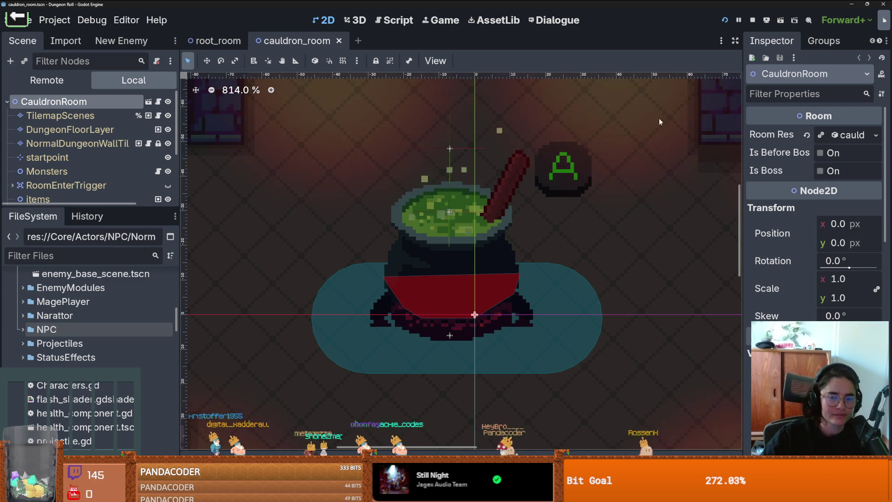
{"action": "left_click_drag", "start_coordinate": [632, 125], "coordinate": [617, 168]}
{"action": "key", "text": "ctrl+s"}
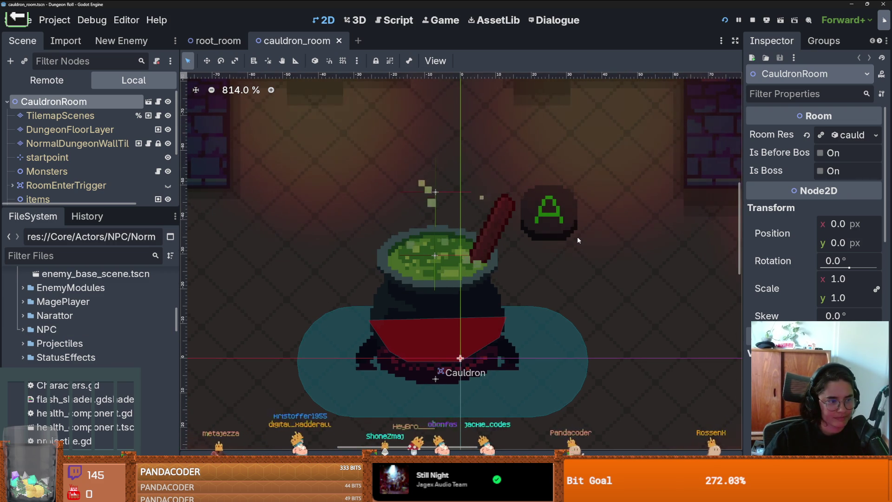
Step: Pan up and right across the room, save again, and switch to root_room
{"action": "scroll", "coordinate": [576, 236], "scroll_direction": "down", "scroll_amount": 1}
{"action": "left_click_drag", "start_coordinate": [576, 236], "coordinate": [594, 223]}
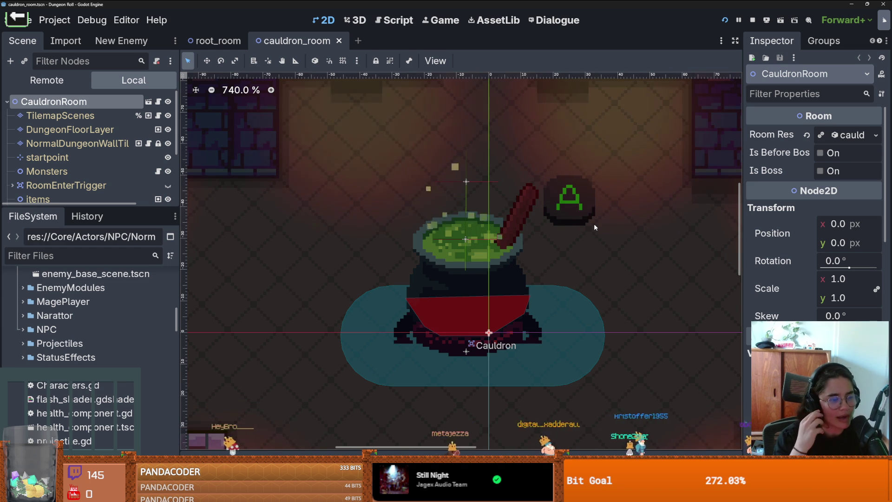
{"action": "scroll", "coordinate": [625, 111], "scroll_direction": "up", "scroll_amount": 2}
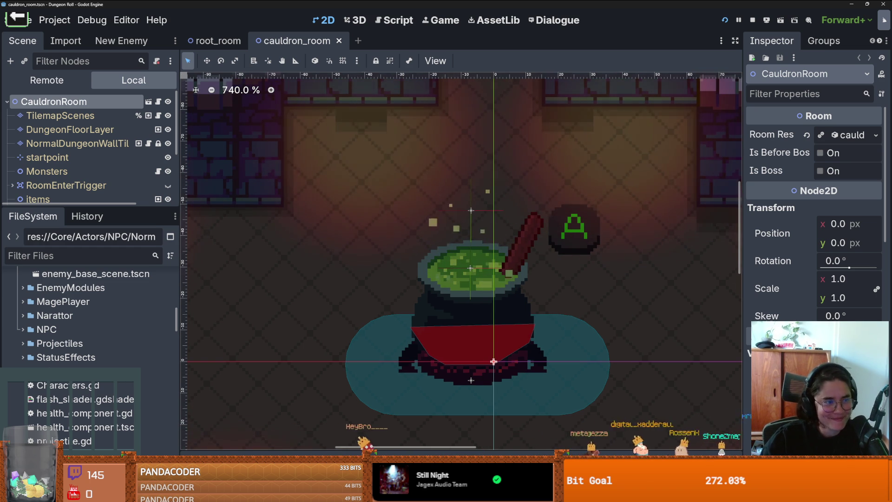
{"action": "scroll", "coordinate": [473, 258], "scroll_direction": "up", "scroll_amount": 1}
{"action": "key", "text": "ctrl+s"}
{"action": "mouse_move", "coordinate": [107, 206]}
{"action": "left_mouse_down"}
{"action": "mouse_move", "coordinate": [107, 250]}
{"action": "mouse_move", "coordinate": [144, 325]}
{"action": "left_mouse_up"}
{"action": "left_click", "coordinate": [215, 41]}
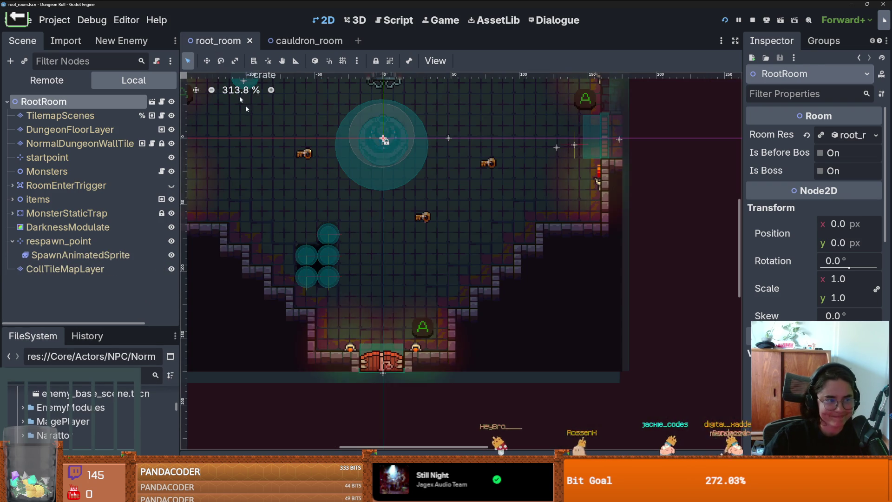
Step: Browse the FileSystem enemy folders, then switch to the YouTube Shame Bell video
{"action": "scroll", "coordinate": [373, 236], "scroll_direction": "up", "scroll_amount": 1}
{"action": "scroll", "coordinate": [373, 236], "scroll_direction": "up", "scroll_amount": 3}
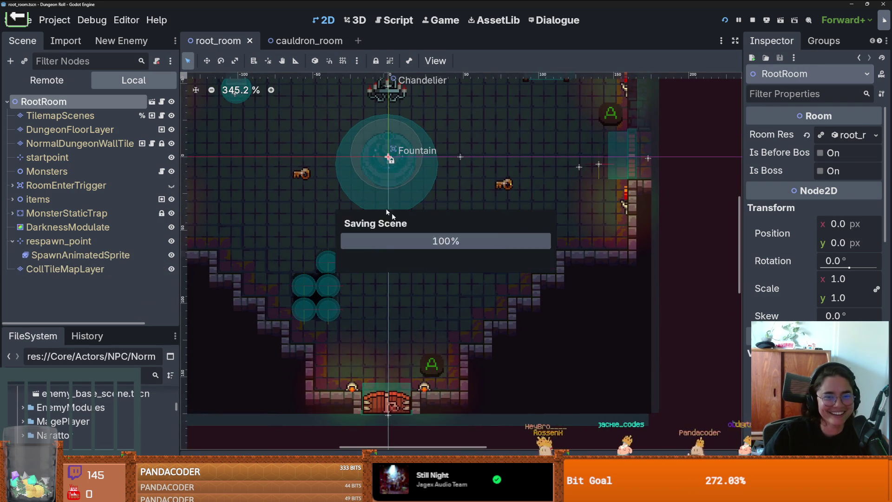
{"action": "left_click_drag", "start_coordinate": [103, 325], "coordinate": [104, 226]}
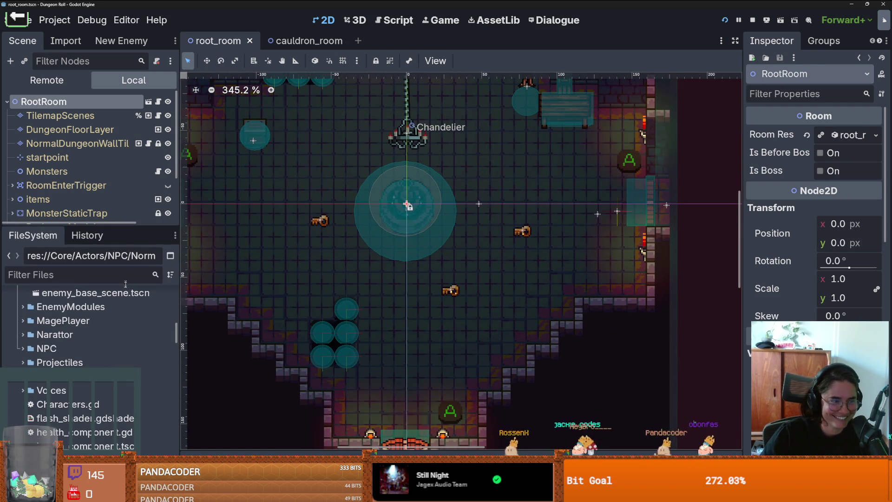
{"action": "scroll", "coordinate": [120, 339], "scroll_direction": "down", "scroll_amount": 10}
{"action": "scroll", "coordinate": [120, 339], "scroll_direction": "up", "scroll_amount": 3}
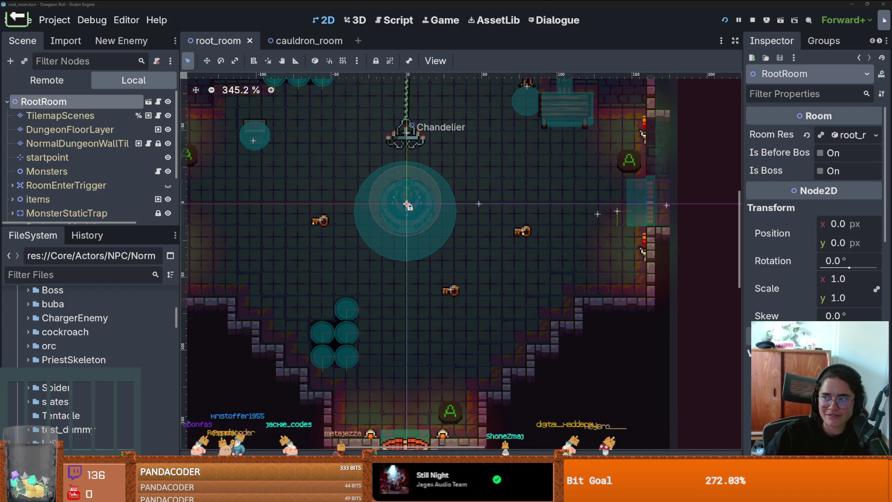
{"action": "key", "text": "alt+Tab"}
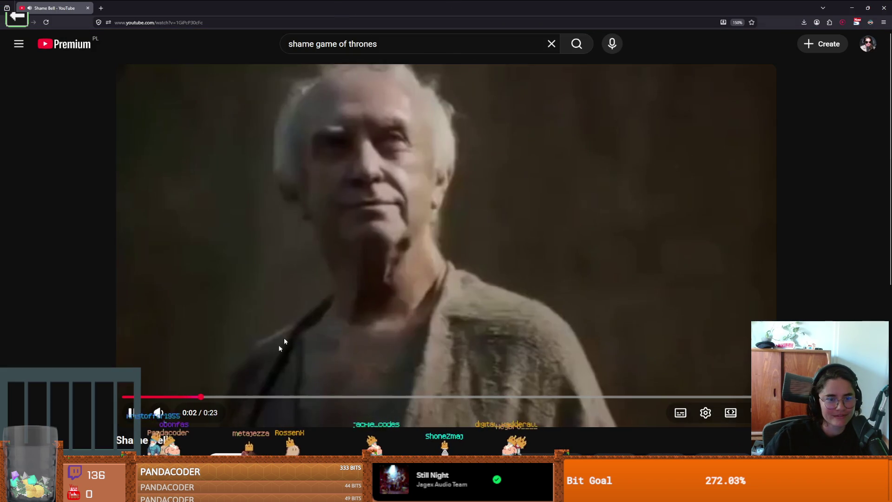
Step: Watch a few seconds of the Shame Bell clip, then return to Godot
{"action": "mouse_move", "coordinate": [156, 413]}
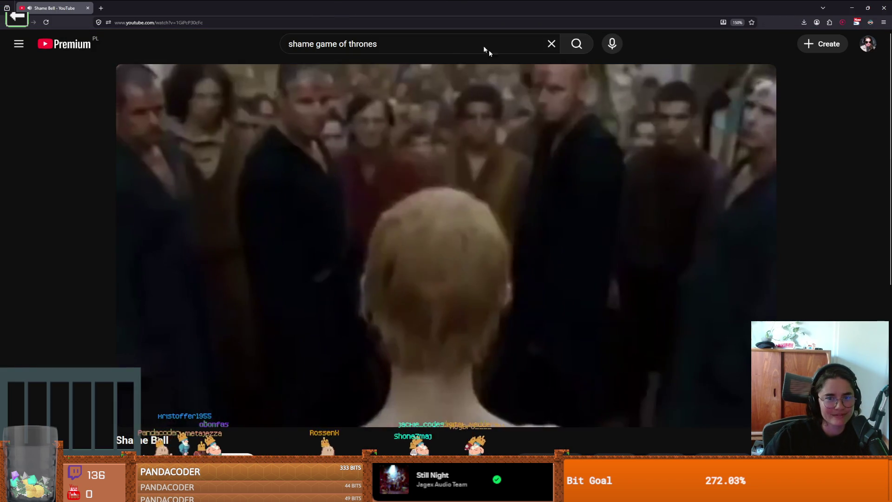
{"action": "key", "text": "alt+Tab"}
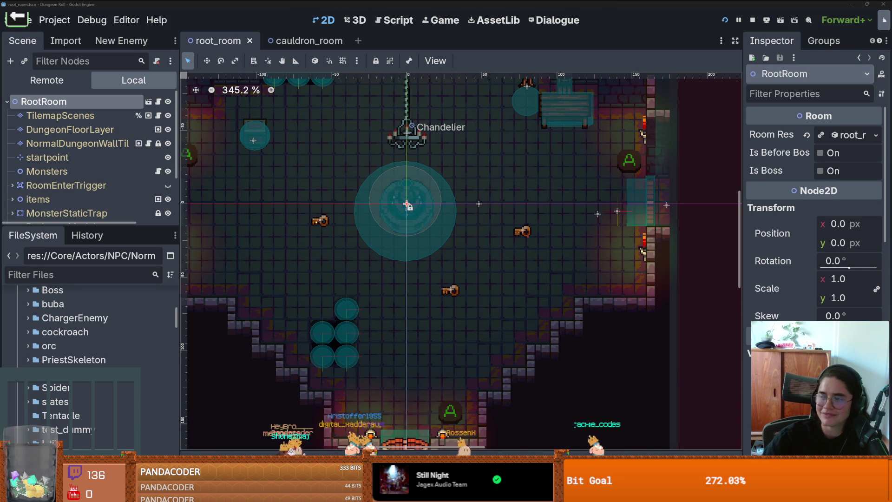
{"action": "scroll", "coordinate": [530, 203], "scroll_direction": "left", "scroll_amount": 1}
{"action": "key", "text": "ctrl+s"}
{"action": "scroll", "coordinate": [539, 213], "scroll_direction": "down", "scroll_amount": 1}
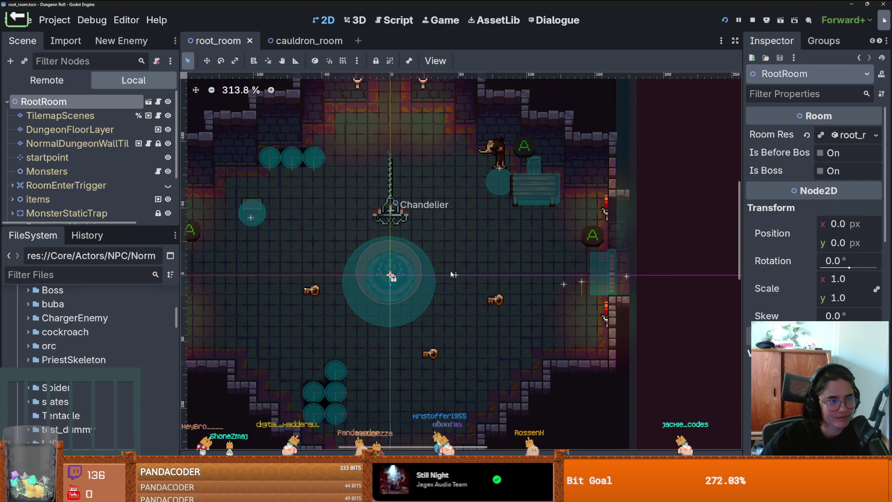
{"action": "left_click_drag", "start_coordinate": [120, 225], "coordinate": [121, 321]}
{"action": "left_click", "coordinate": [12, 198]}
{"action": "left_click", "coordinate": [56, 268]}
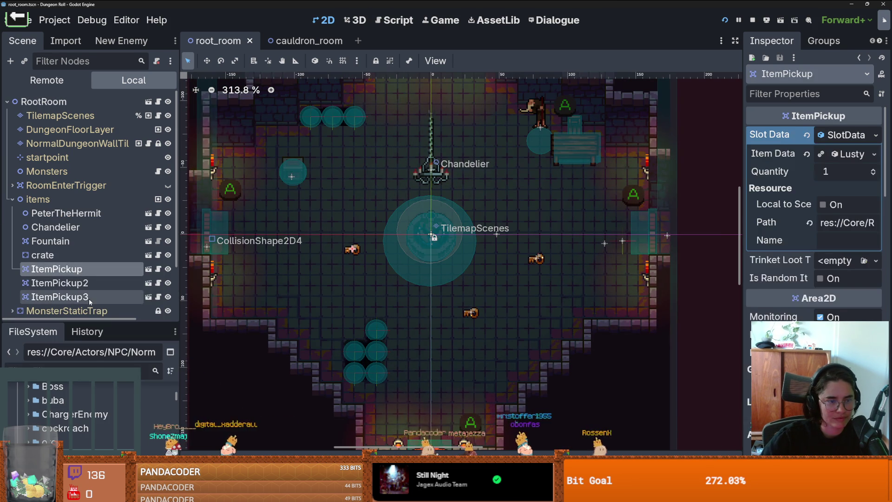
{"action": "left_click", "coordinate": [59, 296], "text": "shift"}
{"action": "right_click", "coordinate": [80, 262]}
{"action": "left_click", "coordinate": [186, 446]}
{"action": "left_click", "coordinate": [410, 260]}
{"action": "key", "text": "ctrl+s"}
{"action": "scroll", "coordinate": [374, 254], "scroll_direction": "down", "scroll_amount": 1}
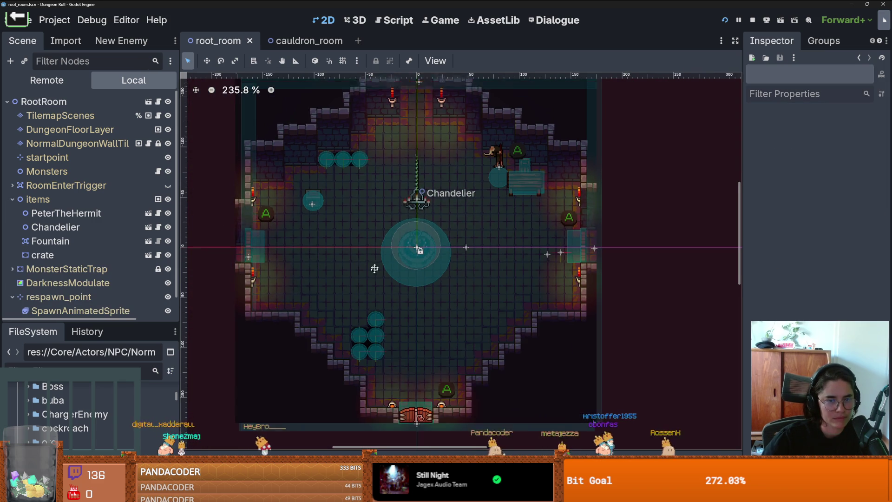
{"action": "mouse_move", "coordinate": [71, 322]}
{"action": "left_mouse_down"}
{"action": "mouse_move", "coordinate": [70, 350]}
{"action": "mouse_move", "coordinate": [71, 211]}
{"action": "left_mouse_up"}
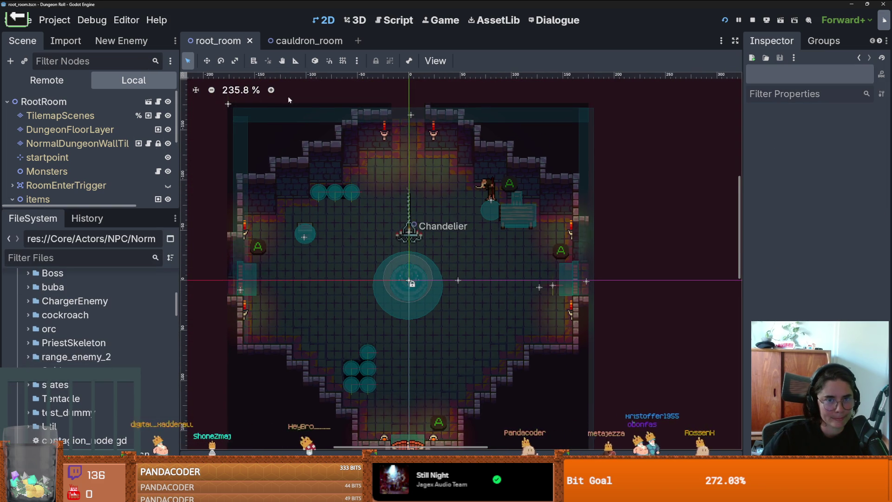
{"action": "left_click", "coordinate": [358, 40]}
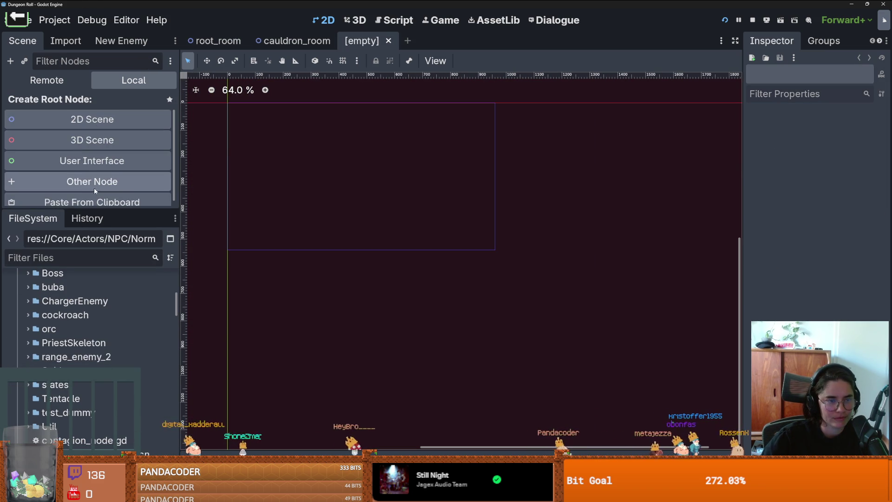
Step: Create a 2D scene with a Node2D root and add a Sprite2D child
{"action": "left_click", "coordinate": [110, 118]}
{"action": "scroll", "coordinate": [372, 190], "scroll_direction": "up", "scroll_amount": 18}
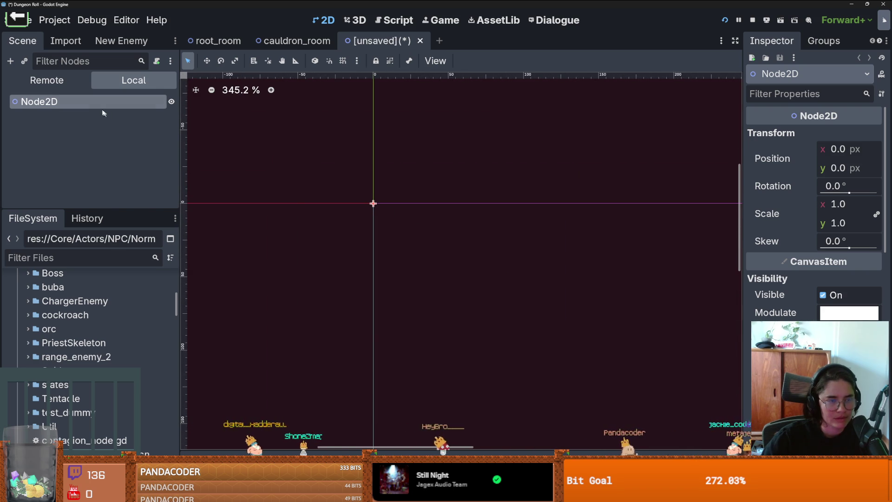
{"action": "right_click", "coordinate": [93, 103]}
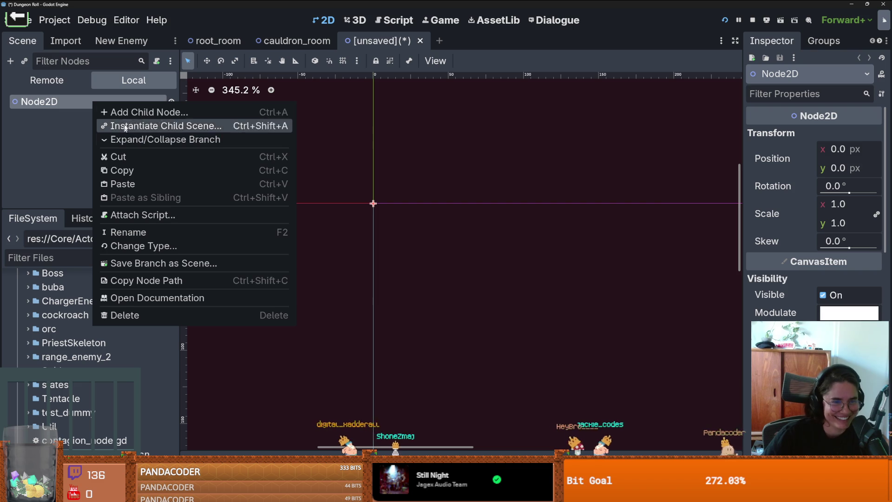
{"action": "left_click", "coordinate": [133, 113]}
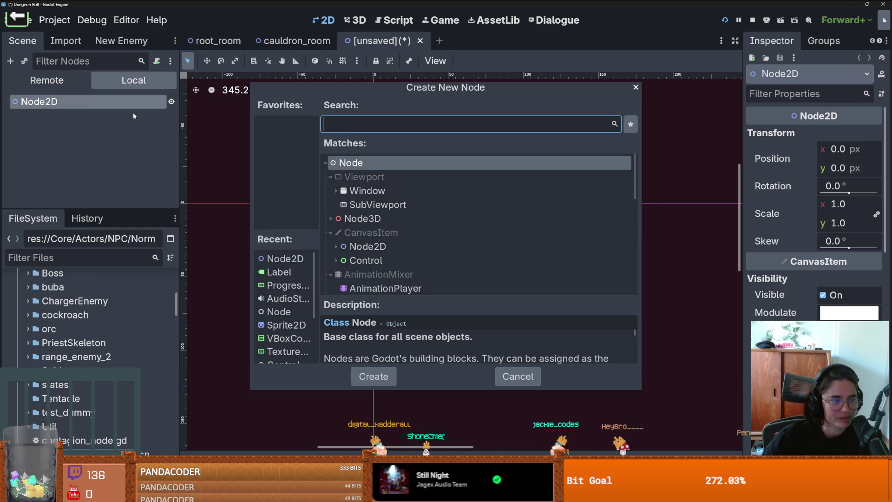
{"action": "type", "text": "sorut"}
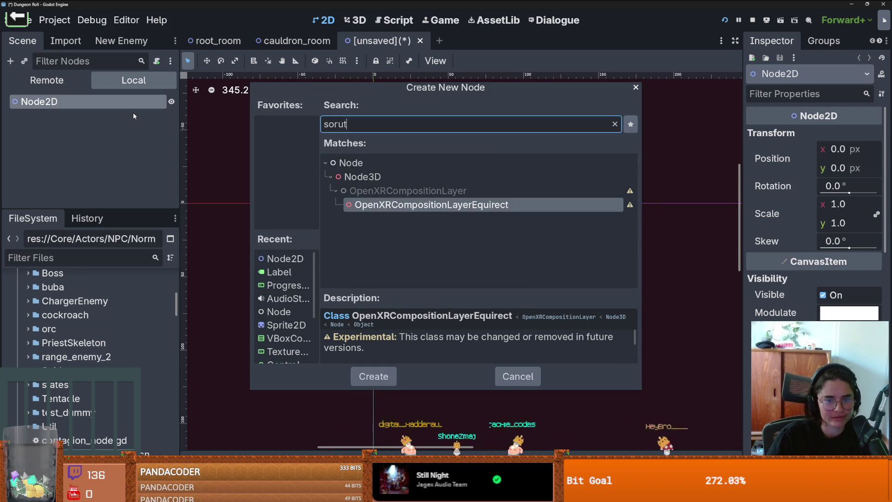
{"action": "key", "text": "BackSpace"}
{"action": "key", "text": "BackSpace"}
{"action": "key", "text": "BackSpace"}
{"action": "type", "text": "prite2D"}
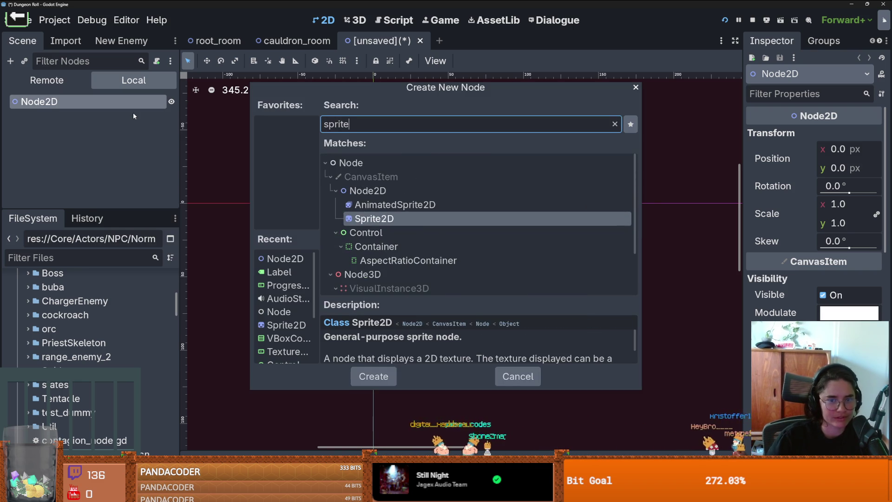
{"action": "key", "text": "Return"}
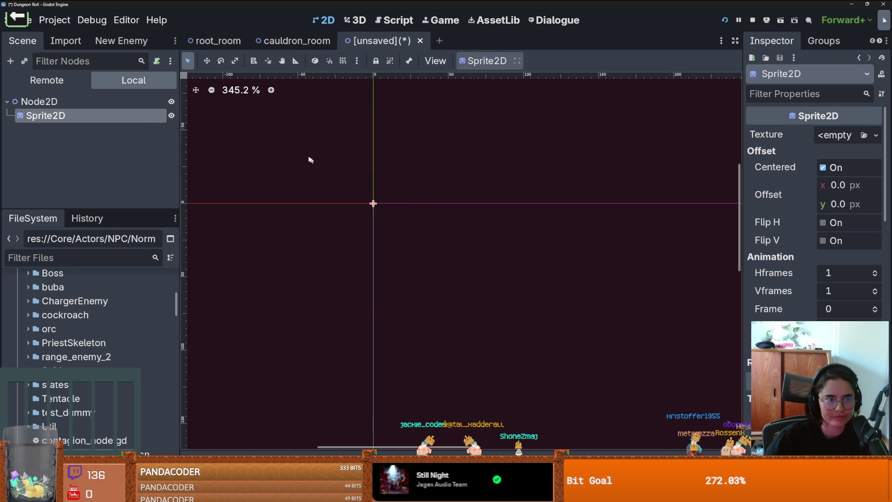
Step: Delete the Sprite2D node and confirm the removal
{"action": "scroll", "coordinate": [344, 191], "scroll_direction": "up", "scroll_amount": 5}
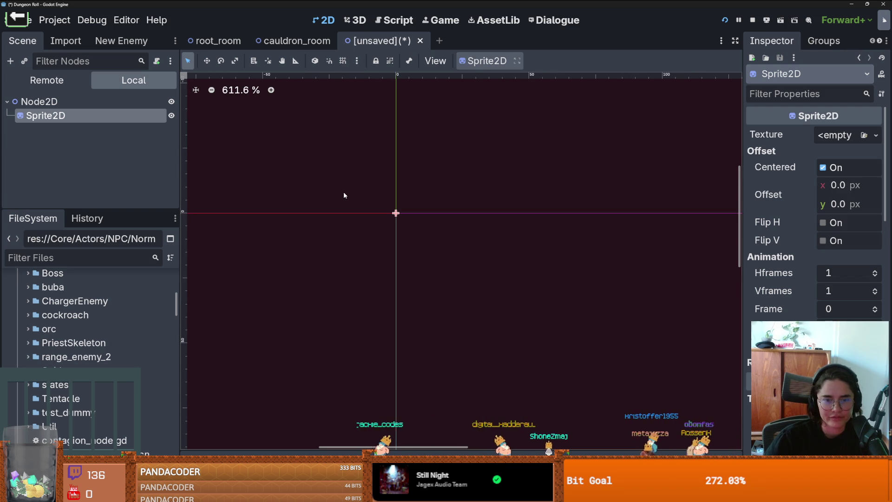
{"action": "right_click", "coordinate": [160, 116]}
{"action": "left_click", "coordinate": [219, 433]}
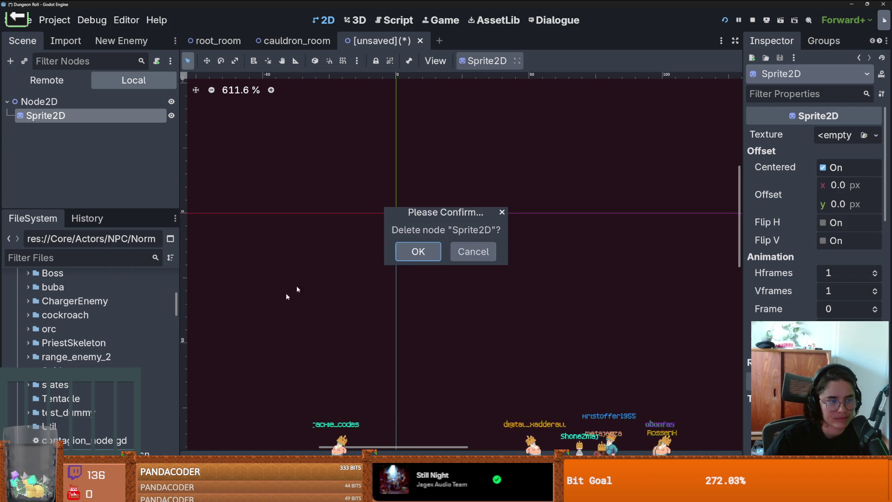
{"action": "left_click", "coordinate": [409, 257]}
Step: Add an AnimatedSprite2D child under the Node2D root
{"action": "right_click", "coordinate": [80, 103]}
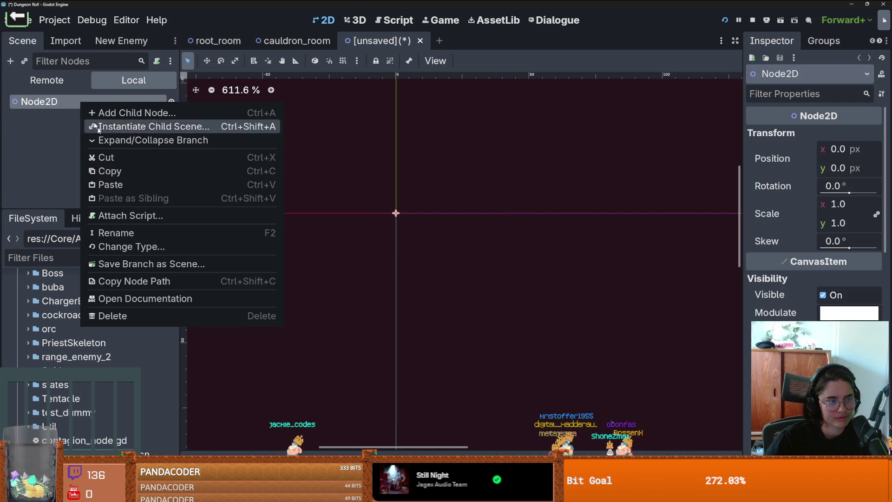
{"action": "left_click", "coordinate": [135, 113]}
{"action": "type", "text": "ani"}
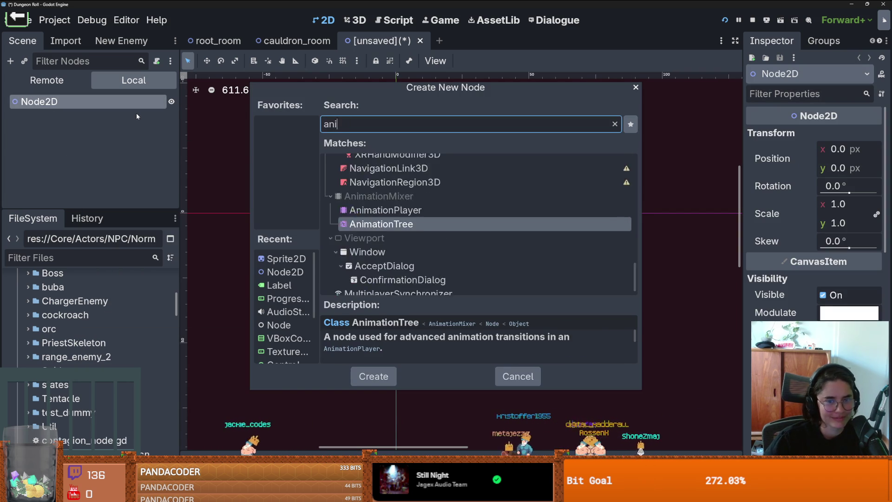
{"action": "type", "text": "mated"}
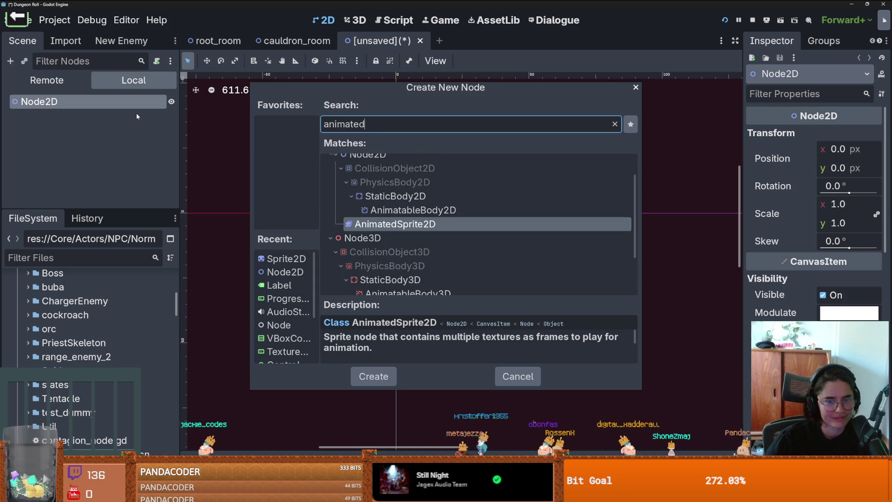
{"action": "key", "text": "Return"}
{"action": "scroll", "coordinate": [453, 232], "scroll_direction": "up", "scroll_amount": 3}
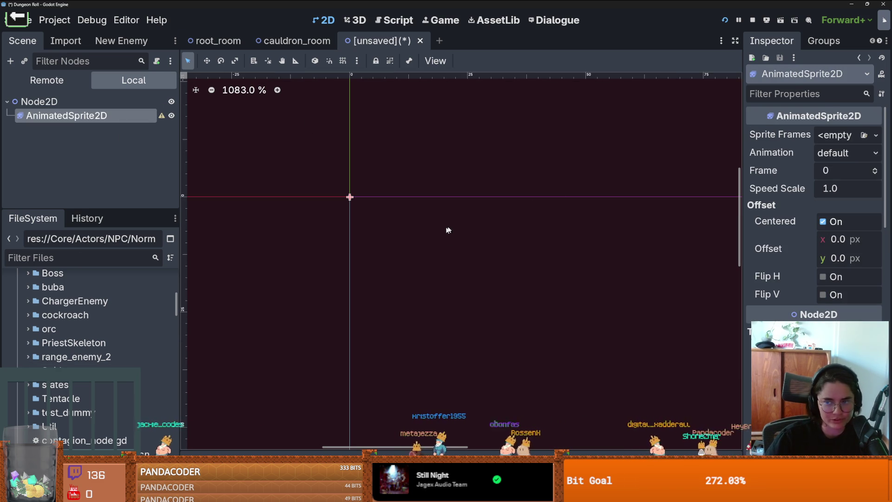
Step: Give the AnimatedSprite2D a new SpriteFrames resource and begin adding frames from a sprite sheet
{"action": "left_click", "coordinate": [834, 137]}
{"action": "left_click", "coordinate": [831, 167]}
{"action": "left_click", "coordinate": [843, 135]}
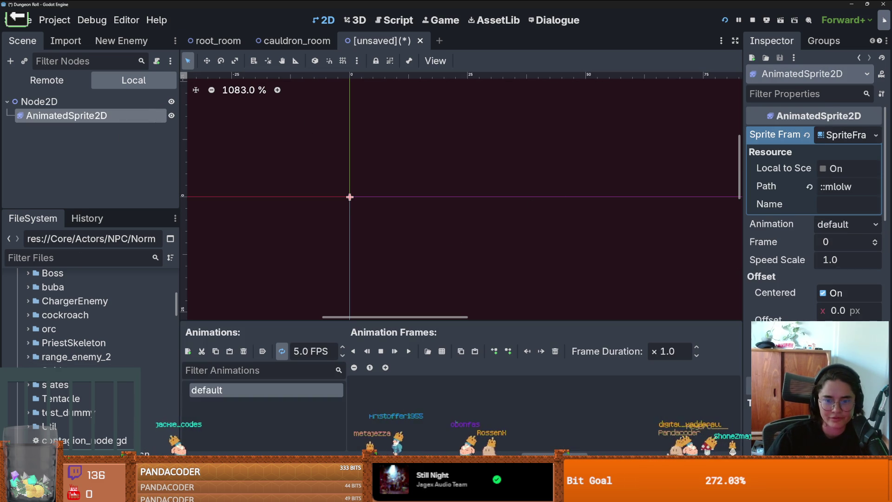
{"action": "left_click_drag", "start_coordinate": [369, 321], "coordinate": [460, 182]}
{"action": "left_click", "coordinate": [424, 214]}
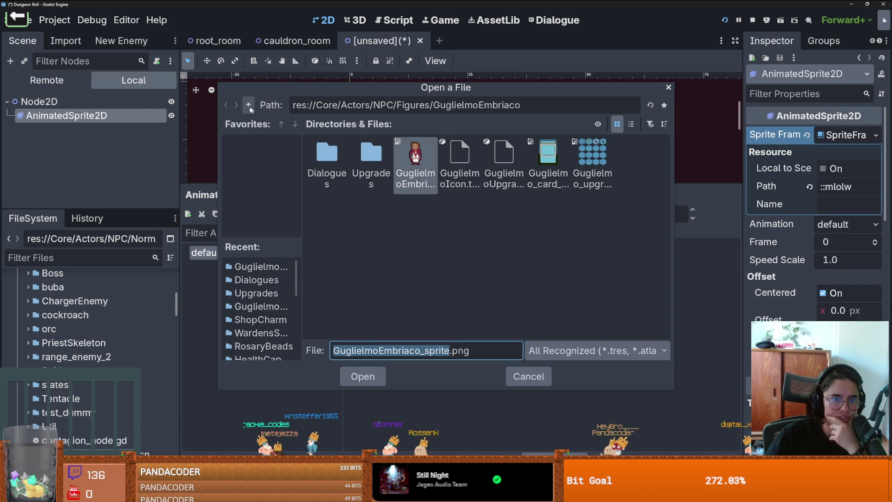
Step: Load wisp_spritesheet.png from the NPC Wisp folder and slice it into 3x1 frames
{"action": "left_click", "coordinate": [250, 106]}
{"action": "left_click", "coordinate": [249, 106]}
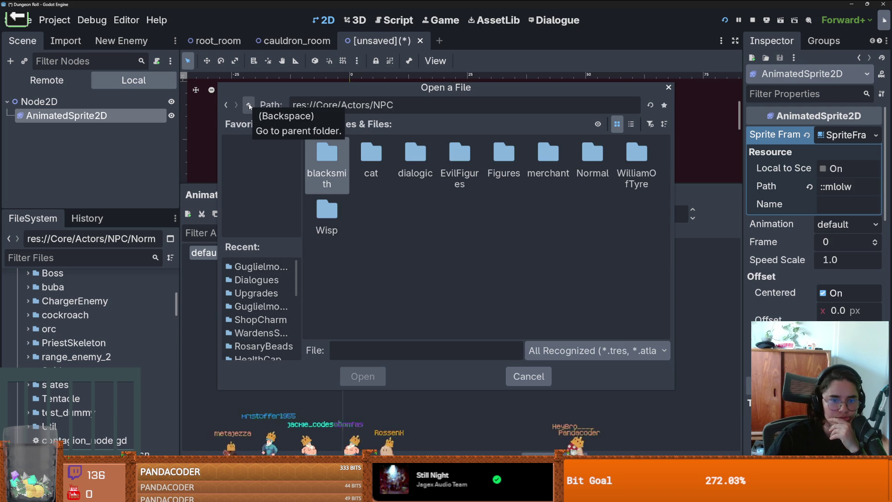
{"action": "left_click", "coordinate": [332, 211]}
{"action": "double_click", "coordinate": [333, 212]}
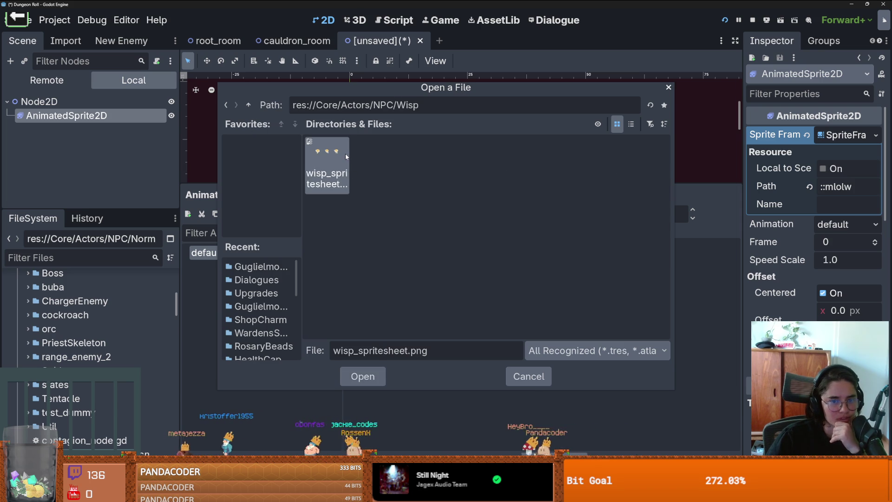
{"action": "double_click", "coordinate": [345, 153]}
{"action": "left_click", "coordinate": [729, 126]}
{"action": "left_click", "coordinate": [729, 126]}
{"action": "left_click", "coordinate": [728, 126]}
{"action": "left_click", "coordinate": [728, 107]}
Step: Add all three wisp frames to the default animation and play it
{"action": "left_click_drag", "start_coordinate": [241, 232], "coordinate": [521, 232]}
{"action": "left_click", "coordinate": [350, 379]}
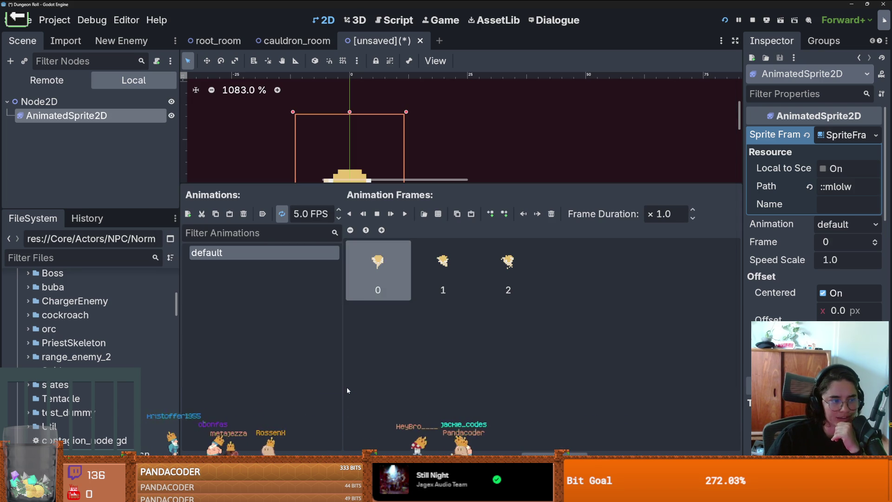
{"action": "left_click", "coordinate": [404, 216]}
{"action": "left_click_drag", "start_coordinate": [400, 184], "coordinate": [337, 320]}
{"action": "scroll", "coordinate": [334, 219], "scroll_direction": "up", "scroll_amount": 3}
{"action": "scroll", "coordinate": [334, 218], "scroll_direction": "down", "scroll_amount": 4}
{"action": "scroll", "coordinate": [333, 219], "scroll_direction": "down", "scroll_amount": 1}
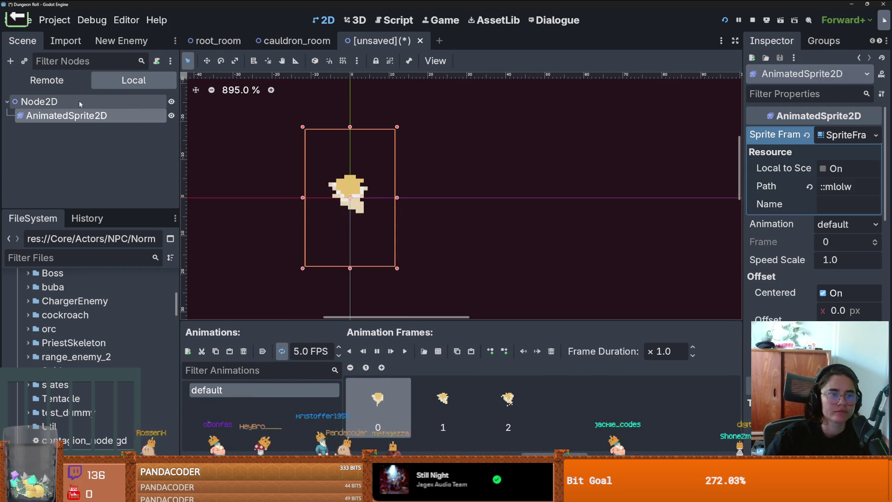
{"action": "left_click", "coordinate": [65, 258]}
Step: Filter the files for 'torch', open down_torch.tscn and copy its PointLight2D node
{"action": "type", "text": "to"}
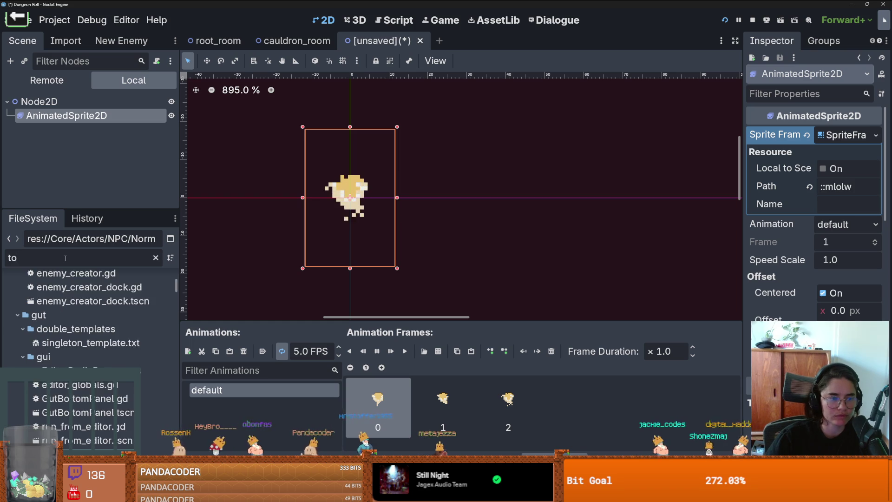
{"action": "type", "text": "rch"}
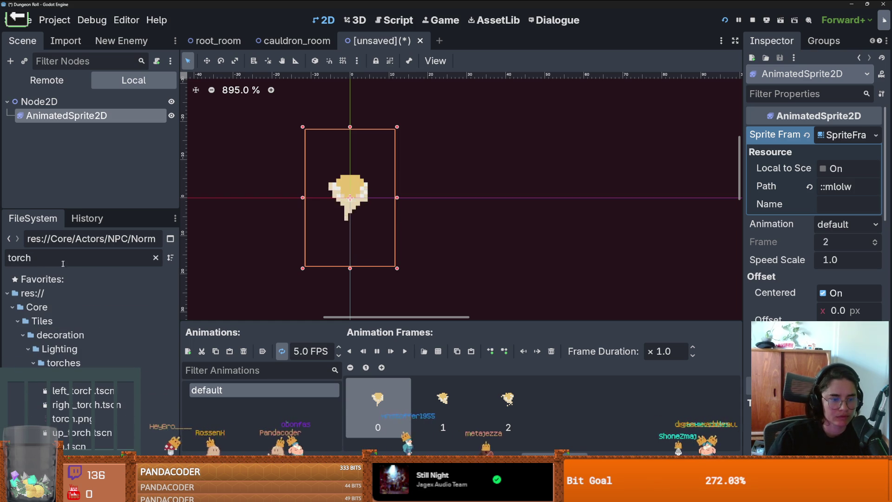
{"action": "double_click", "coordinate": [79, 377]}
{"action": "right_click", "coordinate": [91, 116]}
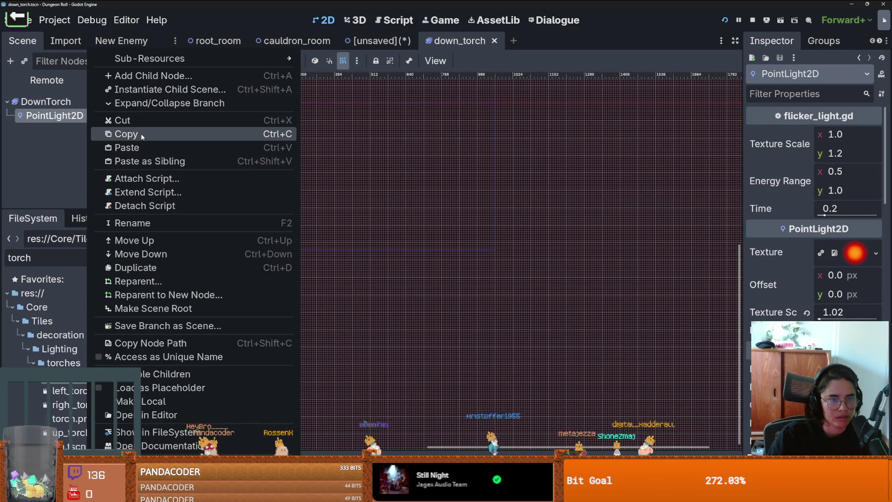
{"action": "left_click", "coordinate": [123, 134]}
Step: Paste the PointLight2D under the wisp scene's AnimatedSprite2D
{"action": "key", "text": "ctrl+shift+Tab"}
{"action": "right_click", "coordinate": [46, 121]}
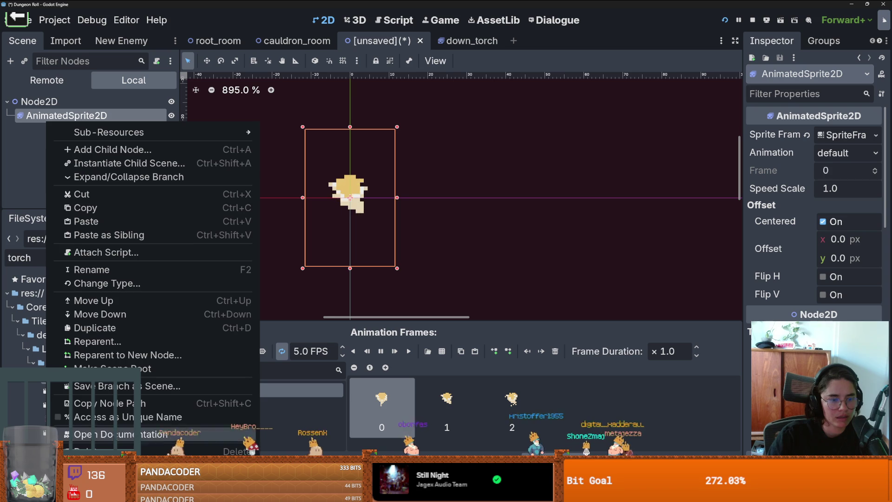
{"action": "left_click", "coordinate": [105, 222]}
{"action": "scroll", "coordinate": [384, 264], "scroll_direction": "down", "scroll_amount": 5}
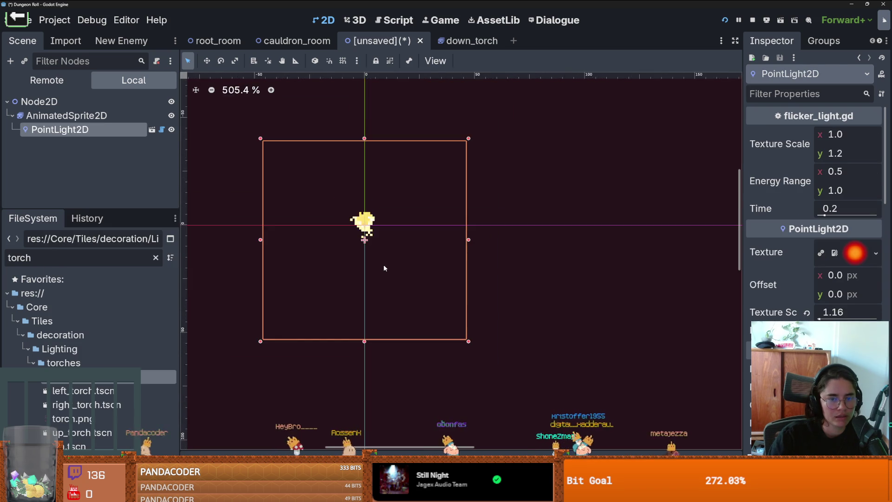
{"action": "left_click", "coordinate": [850, 344]}
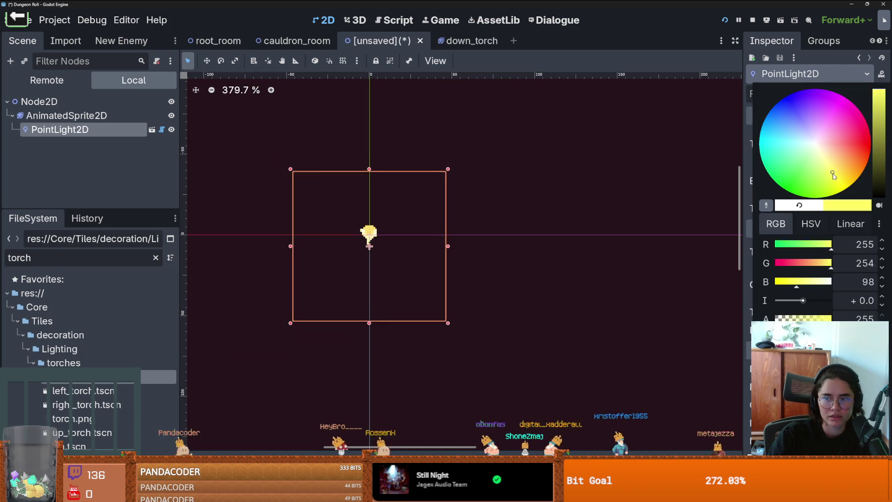
Step: Save the wisp scene as Wisp.tscn in the NPC Wisp folder and return to root_room
{"action": "left_click", "coordinate": [463, 249]}
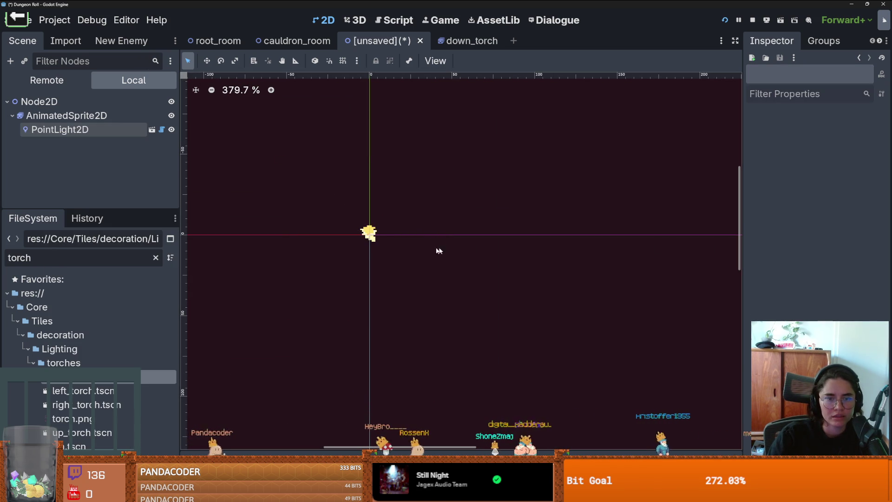
{"action": "key", "text": "ctrl+s"}
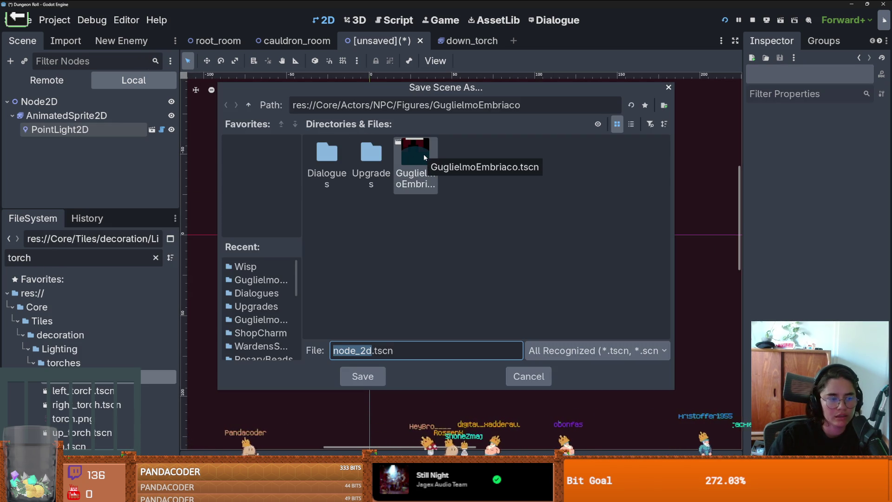
{"action": "left_click", "coordinate": [250, 105]}
{"action": "double_click", "coordinate": [327, 214]}
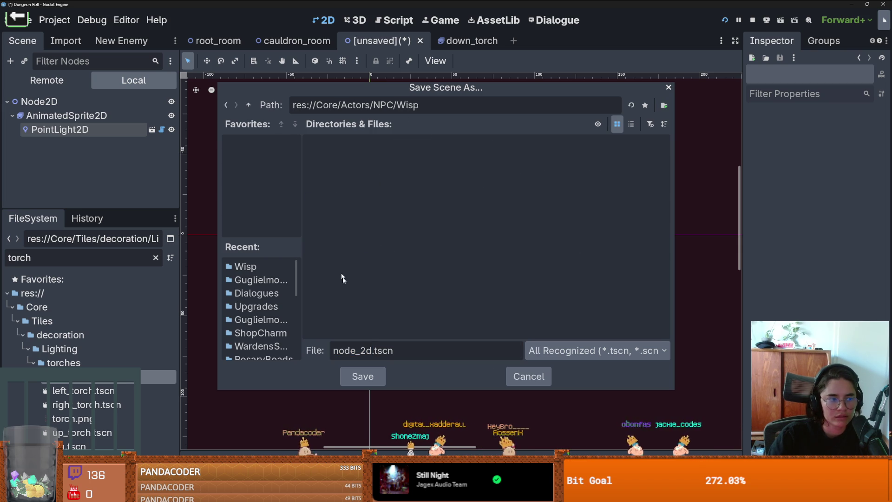
{"action": "double_click", "coordinate": [373, 348]}
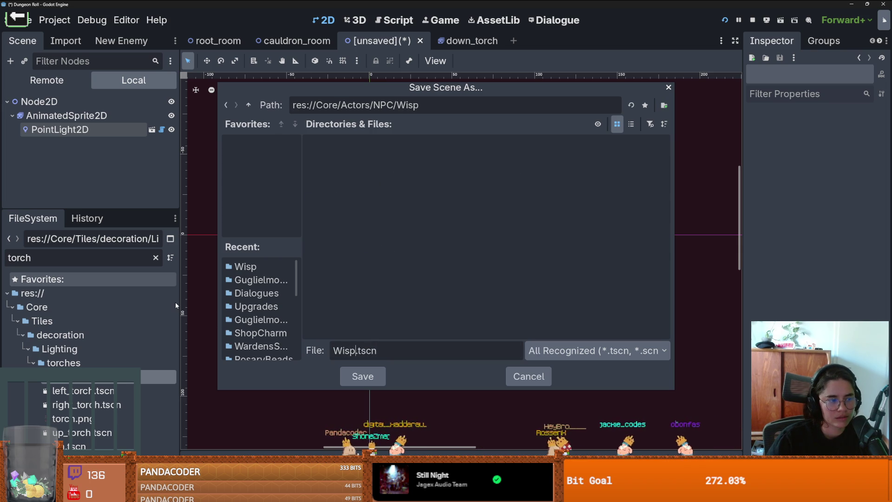
{"action": "type", "text": "Wisp"}
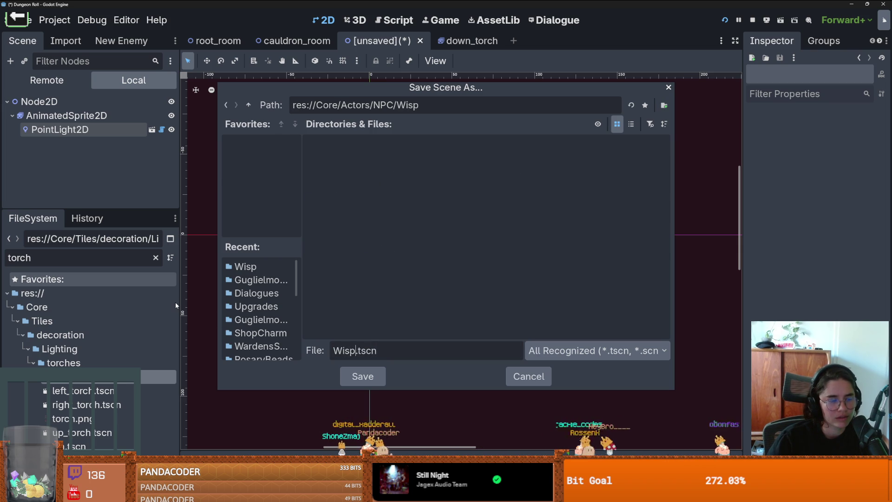
{"action": "key", "text": "Return"}
{"action": "key", "text": "ctrl+s"}
{"action": "left_click", "coordinate": [234, 44]}
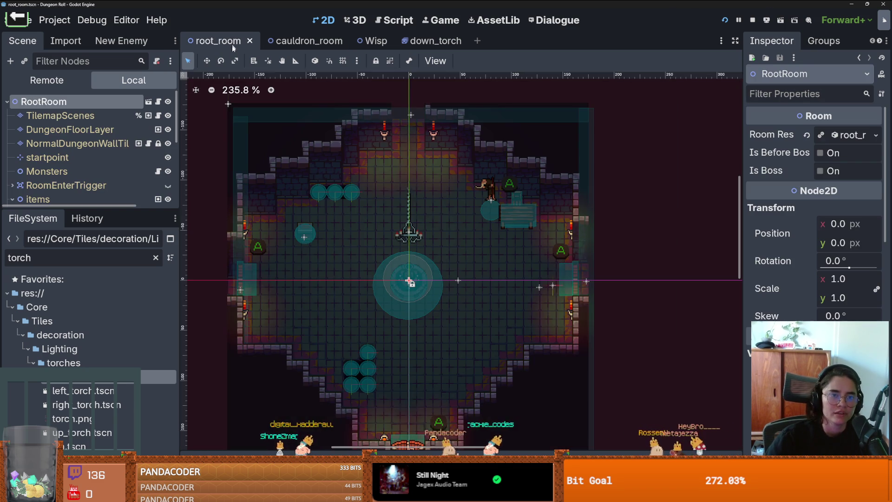
Step: Enlarge the Scene tree and select root_room's TilemapScenes layer for tile editing
{"action": "scroll", "coordinate": [297, 276], "scroll_direction": "up", "scroll_amount": 2}
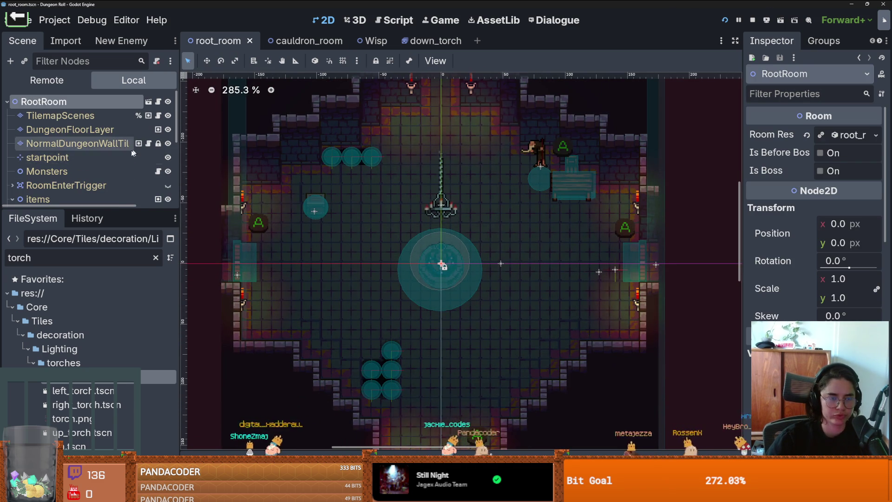
{"action": "left_click_drag", "start_coordinate": [93, 210], "coordinate": [92, 331]}
{"action": "left_click", "coordinate": [93, 114]}
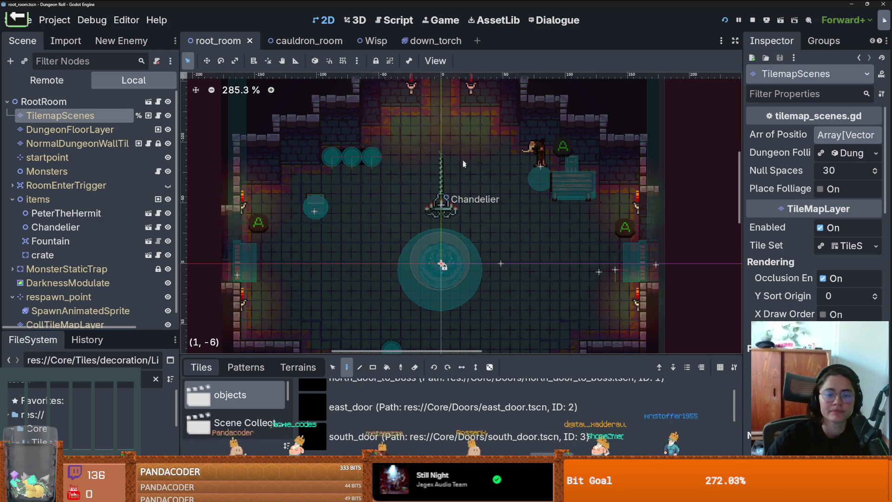
Step: Save root_room and enlarge the TileMap tile list area
{"action": "scroll", "coordinate": [463, 172], "scroll_direction": "down", "scroll_amount": 2}
{"action": "key", "text": "ctrl+s"}
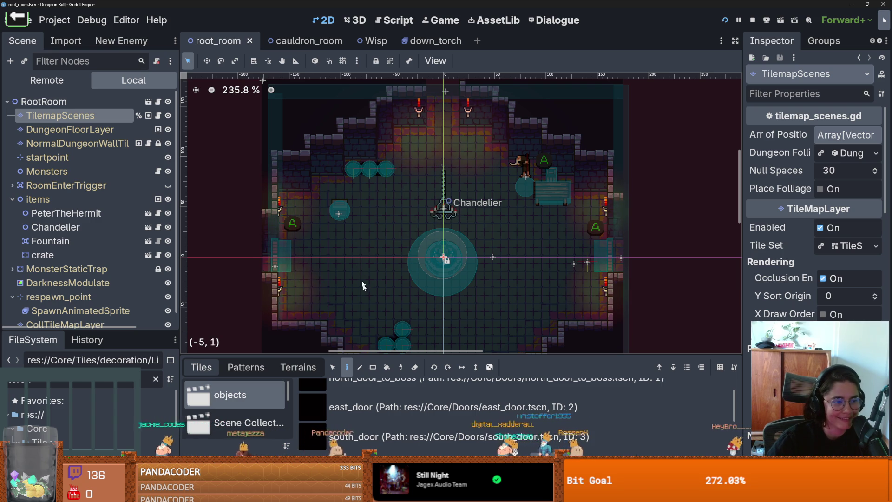
{"action": "scroll", "coordinate": [368, 286], "scroll_direction": "up", "scroll_amount": 2}
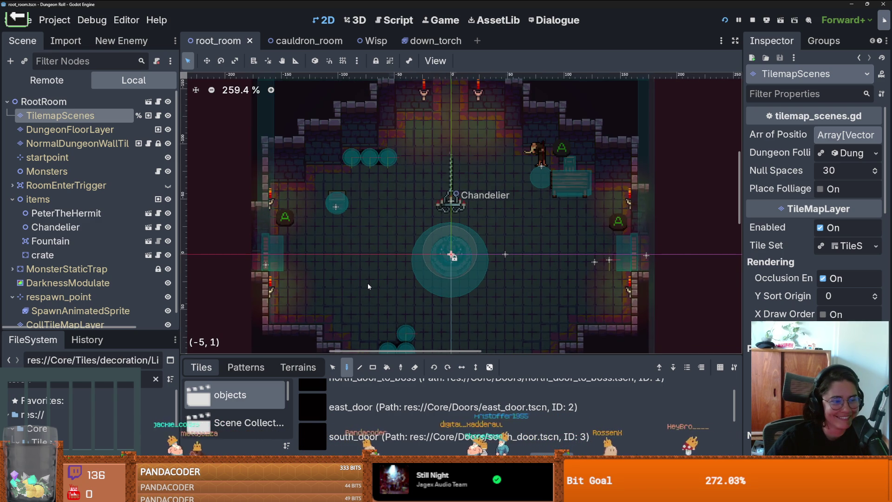
{"action": "scroll", "coordinate": [368, 286], "scroll_direction": "down", "scroll_amount": 1}
{"action": "scroll", "coordinate": [368, 286], "scroll_direction": "up", "scroll_amount": 3}
{"action": "key", "text": "ctrl+s"}
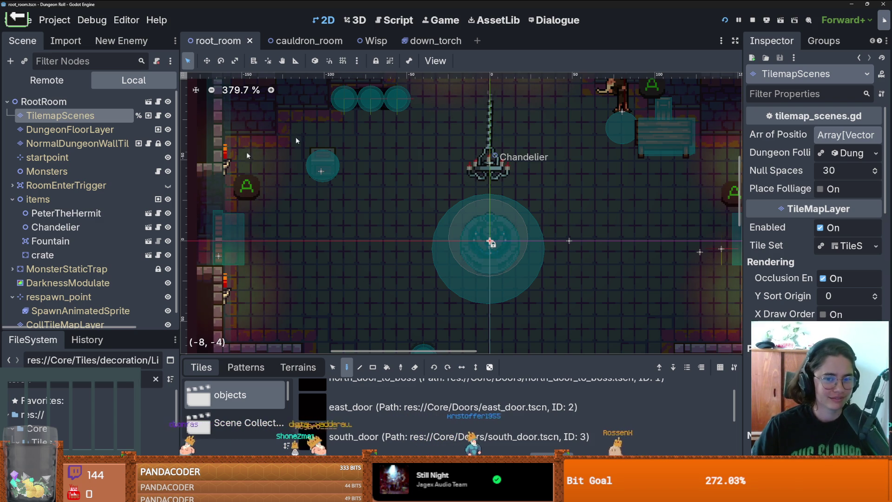
{"action": "key", "text": "ctrl+s"}
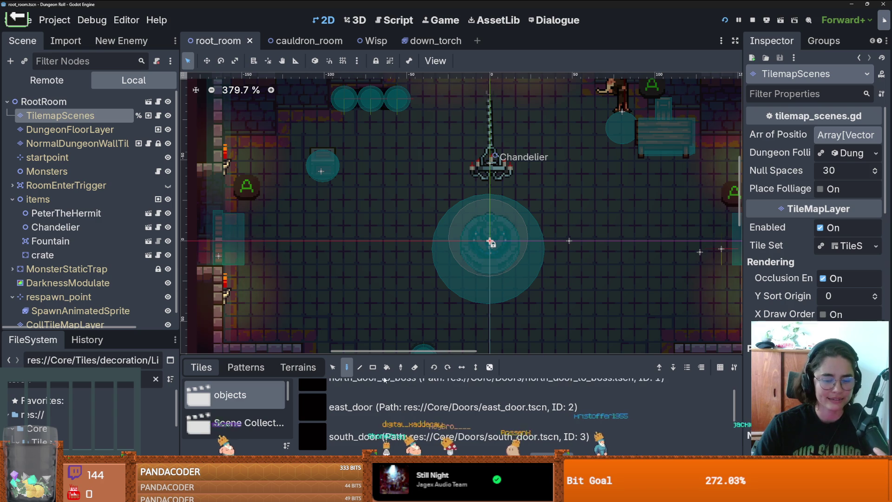
{"action": "left_click_drag", "start_coordinate": [473, 355], "coordinate": [474, 243]}
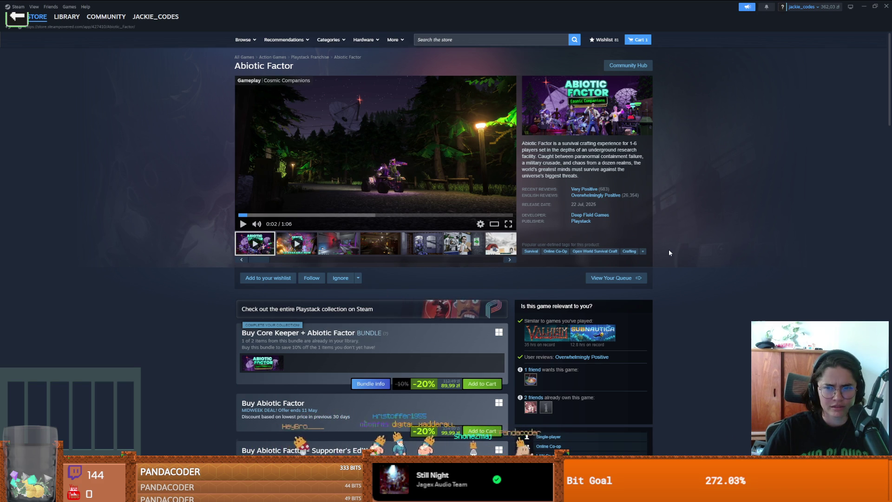
Step: Search the Steam store for wax heads and open the Wax Heads page
{"action": "scroll", "coordinate": [669, 252], "scroll_direction": "down", "scroll_amount": 15}
{"action": "scroll", "coordinate": [671, 255], "scroll_direction": "down", "scroll_amount": 5}
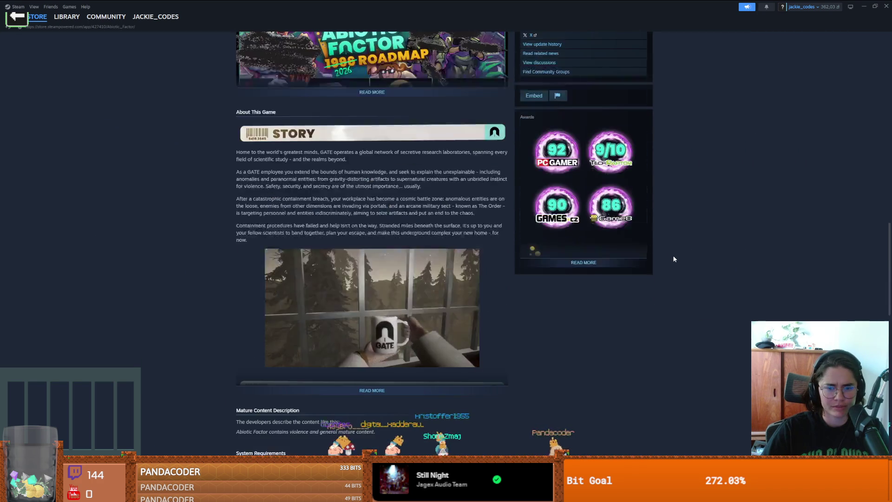
{"action": "scroll", "coordinate": [676, 259], "scroll_direction": "up", "scroll_amount": 11}
{"action": "scroll", "coordinate": [675, 259], "scroll_direction": "up", "scroll_amount": 8}
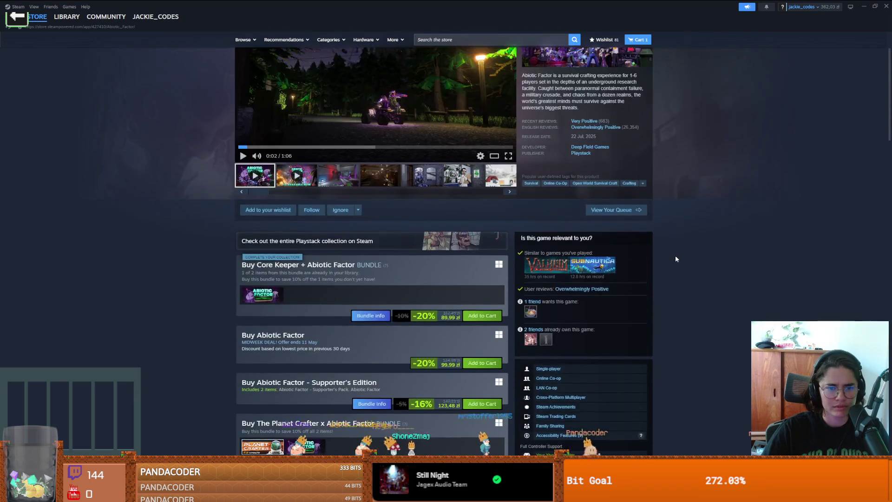
{"action": "left_click", "coordinate": [452, 40]}
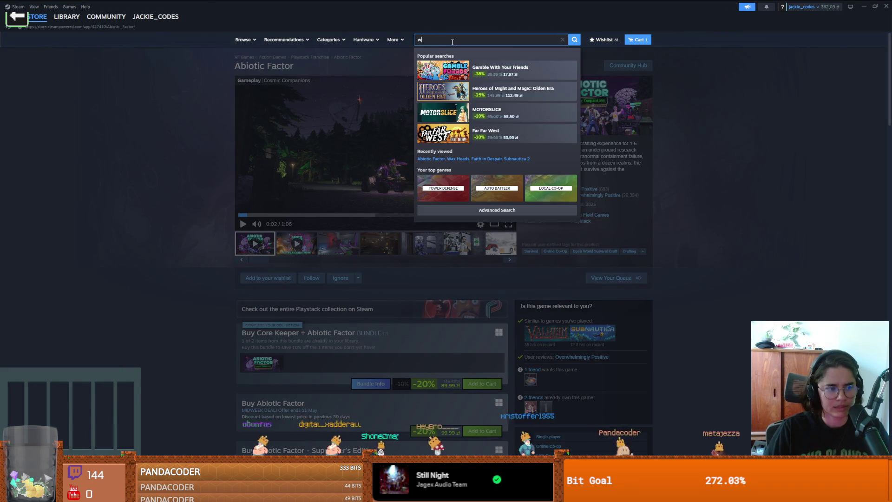
{"action": "type", "text": "ax heads"}
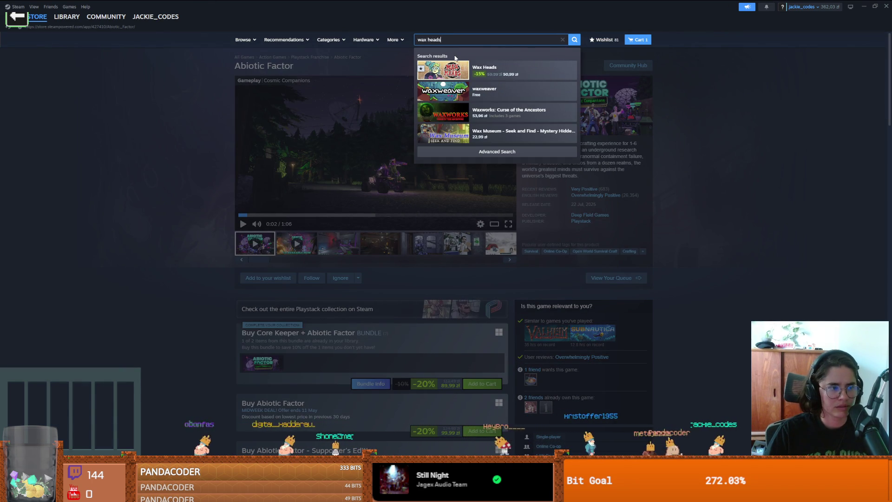
{"action": "key", "text": "Return"}
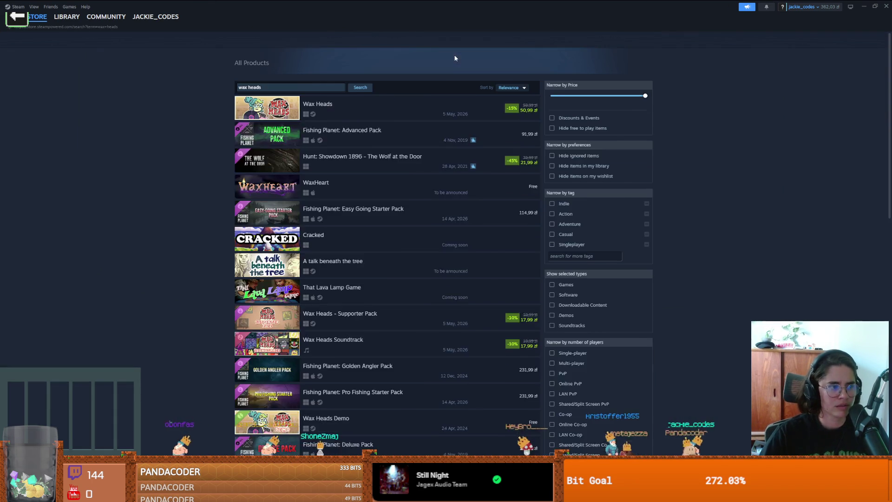
{"action": "left_click", "coordinate": [398, 131]}
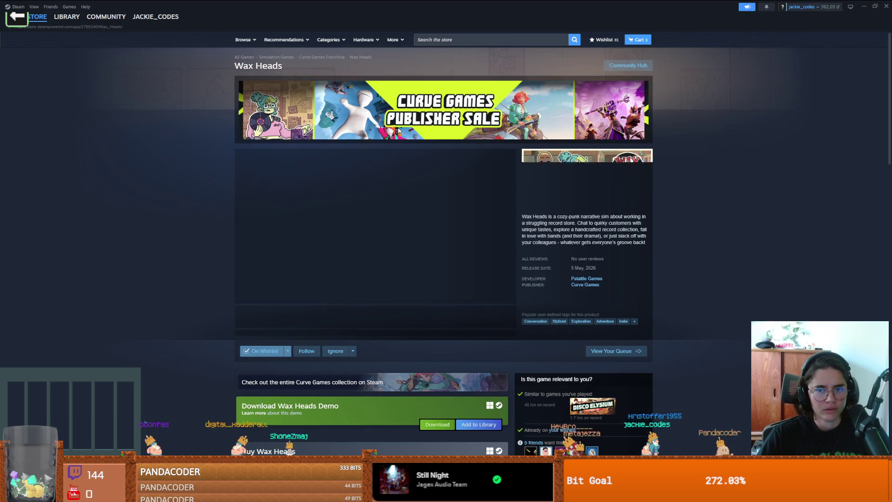
Step: Play the Wax Heads trailer, then return to the Godot editor
{"action": "scroll", "coordinate": [372, 223], "scroll_direction": "down", "scroll_amount": 5}
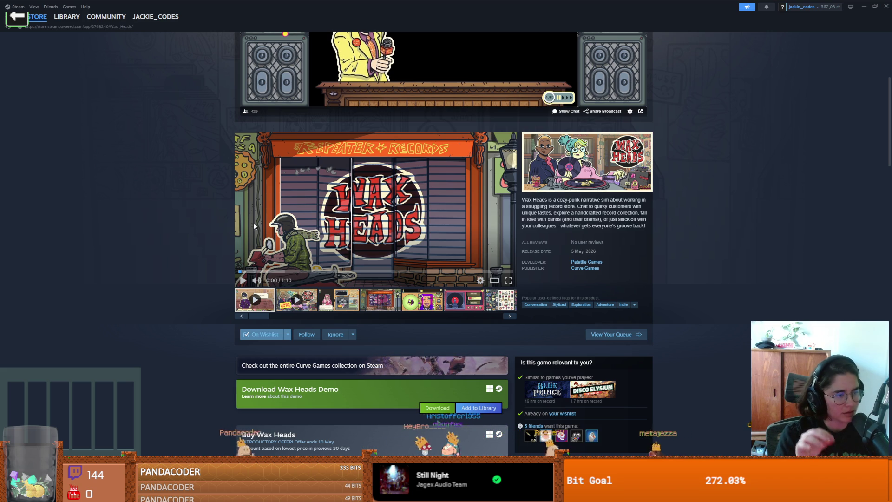
{"action": "left_click", "coordinate": [254, 223]}
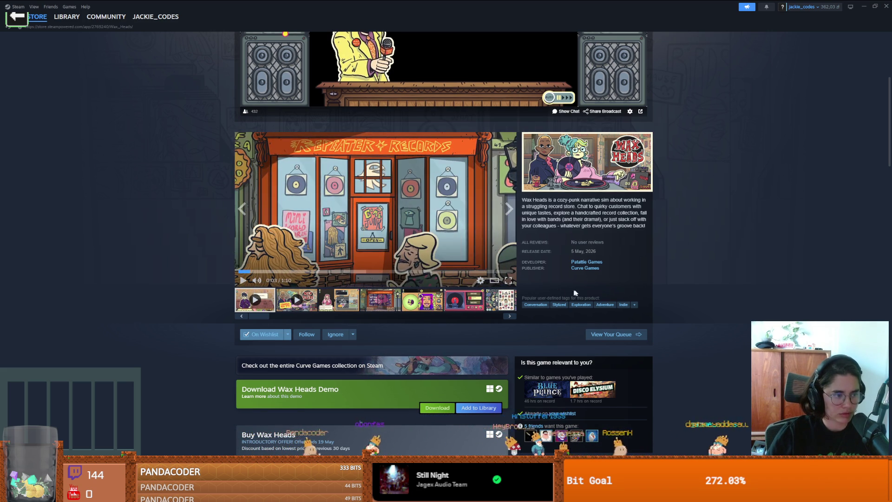
{"action": "scroll", "coordinate": [550, 292], "scroll_direction": "down", "scroll_amount": 15}
{"action": "scroll", "coordinate": [341, 304], "scroll_direction": "down", "scroll_amount": 15}
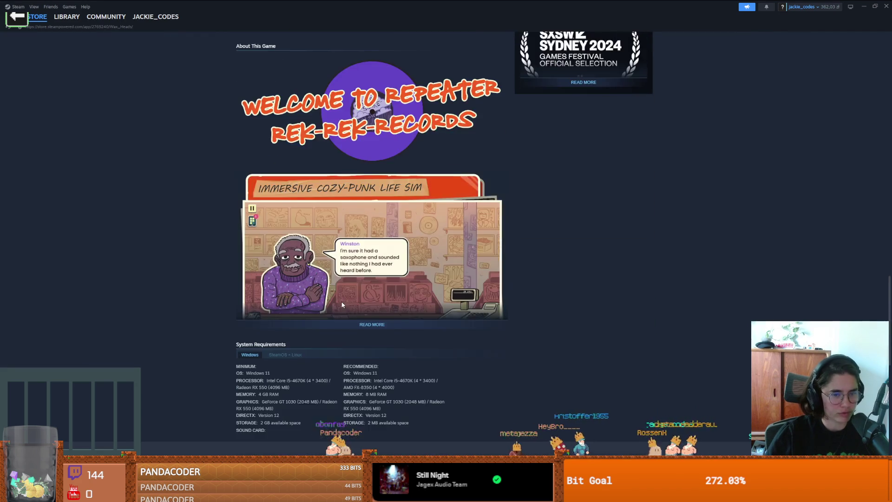
{"action": "scroll", "coordinate": [342, 304], "scroll_direction": "up", "scroll_amount": 10}
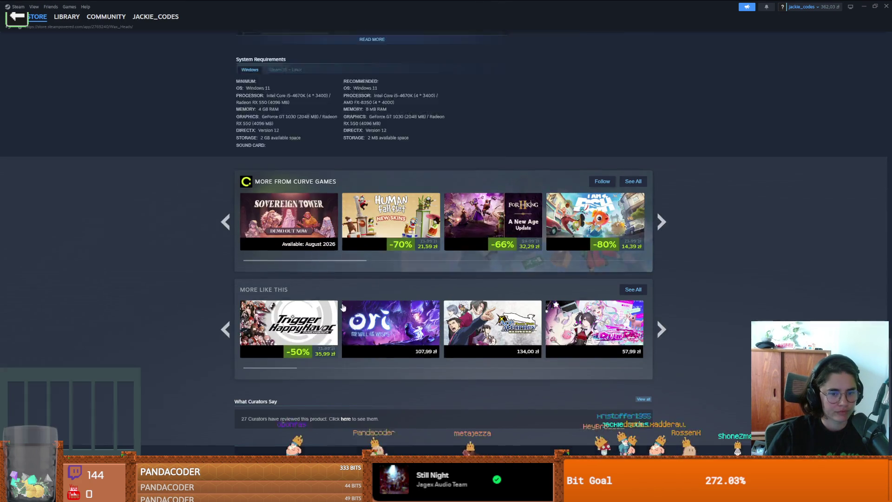
{"action": "scroll", "coordinate": [344, 305], "scroll_direction": "down", "scroll_amount": 8}
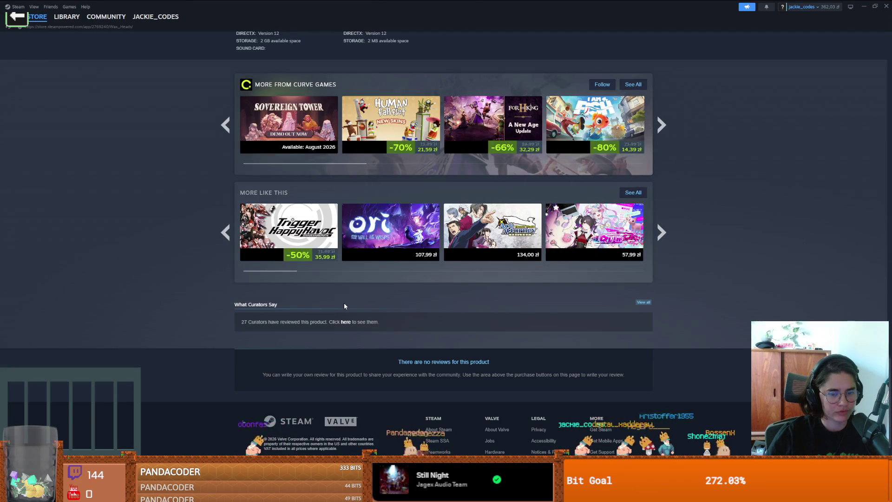
{"action": "scroll", "coordinate": [345, 306], "scroll_direction": "up", "scroll_amount": 20}
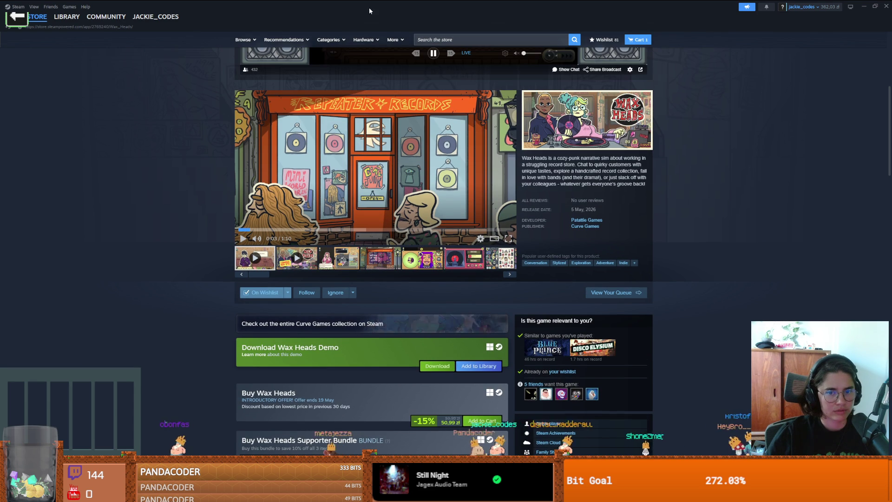
{"action": "key", "text": "alt+Tab"}
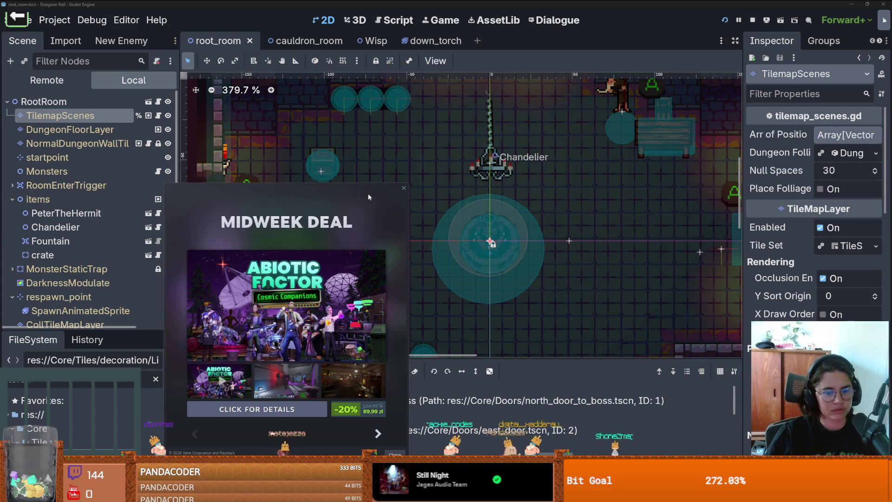
Step: Dismiss the Steam deal popup, save root_room, and switch to the cauldron_room scene
{"action": "left_click", "coordinate": [403, 188]}
{"action": "scroll", "coordinate": [459, 218], "scroll_direction": "up", "scroll_amount": 2}
{"action": "key", "text": "ctrl+s"}
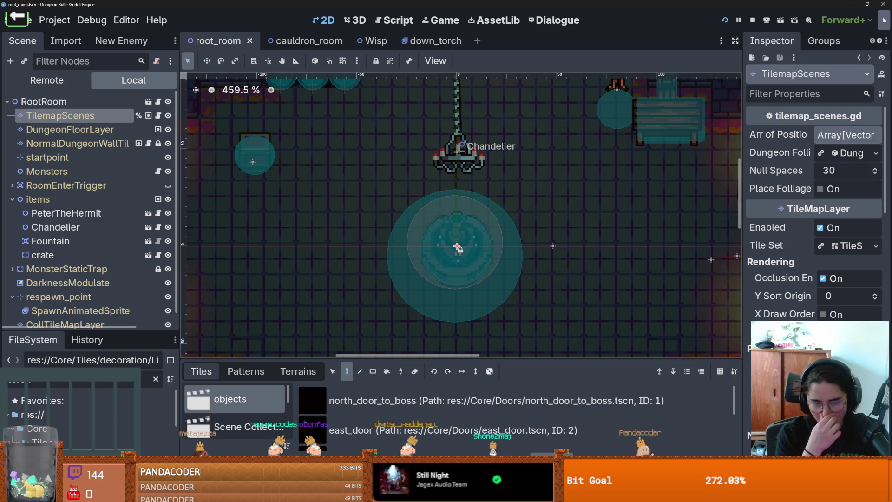
{"action": "left_click", "coordinate": [12, 199]}
{"action": "scroll", "coordinate": [354, 241], "scroll_direction": "down", "scroll_amount": 2}
{"action": "key", "text": "ctrl+s"}
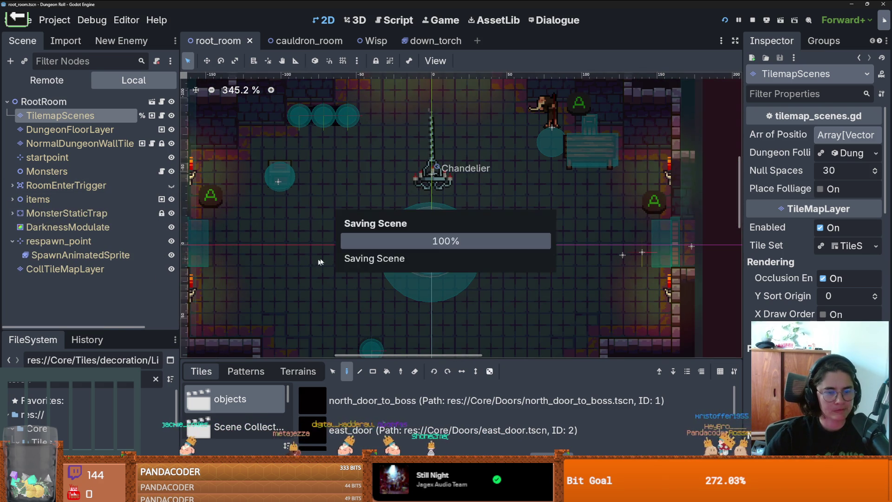
{"action": "scroll", "coordinate": [294, 238], "scroll_direction": "left", "scroll_amount": 1}
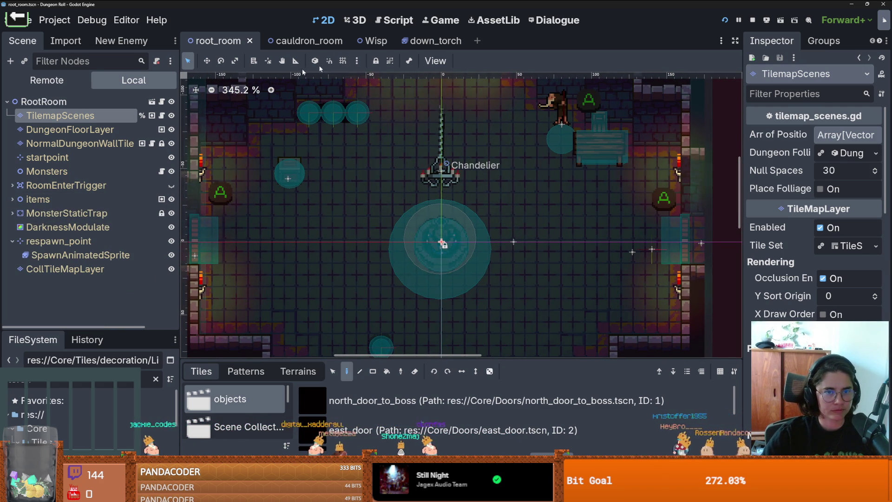
{"action": "left_click", "coordinate": [302, 41]}
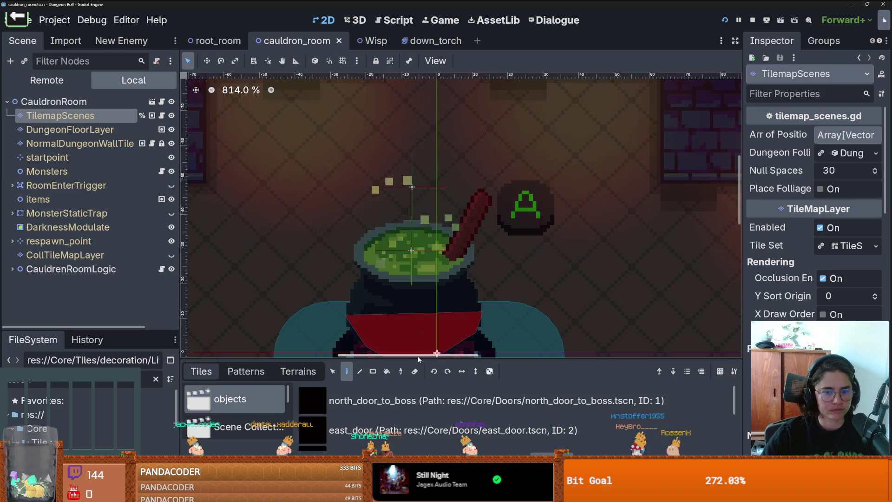
Step: Open the room scene's tileset Decorative scene collection and start adding a new scene
{"action": "left_click_drag", "start_coordinate": [417, 354], "coordinate": [409, 222]}
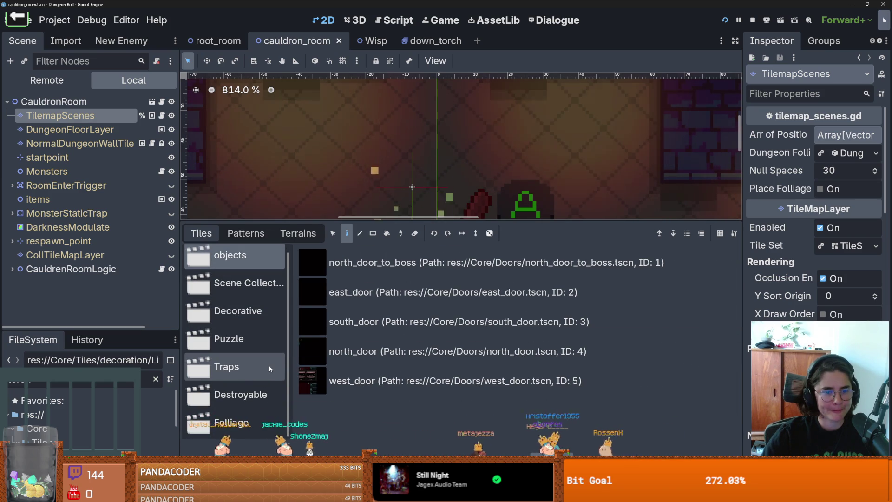
{"action": "left_click", "coordinate": [266, 320]}
{"action": "scroll", "coordinate": [440, 384], "scroll_direction": "down", "scroll_amount": 2}
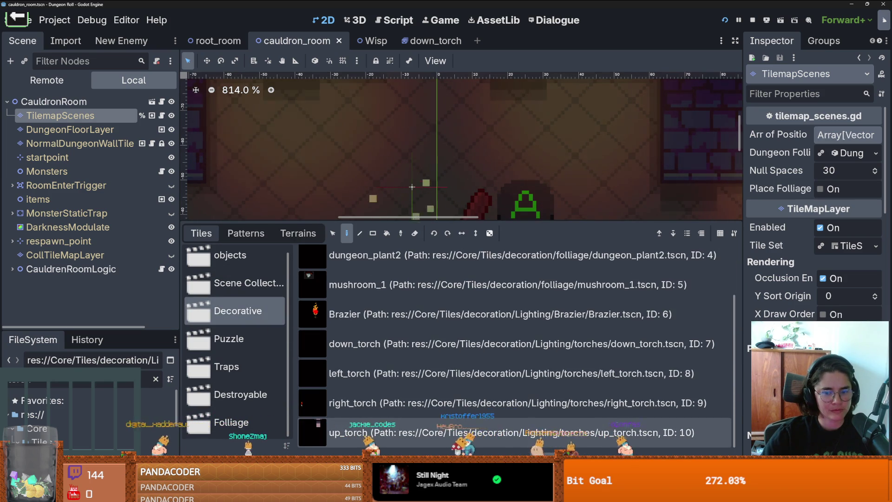
{"action": "left_click", "coordinate": [152, 102]}
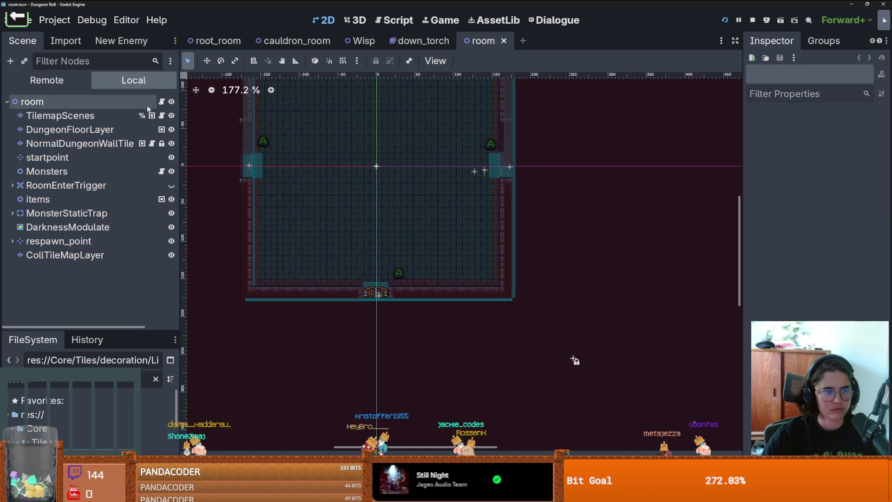
{"action": "left_click", "coordinate": [404, 465]}
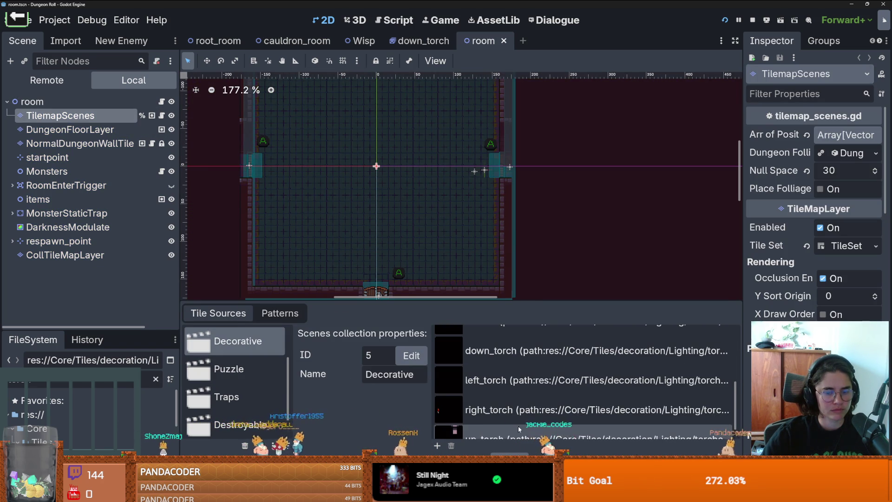
{"action": "left_click", "coordinate": [436, 446]}
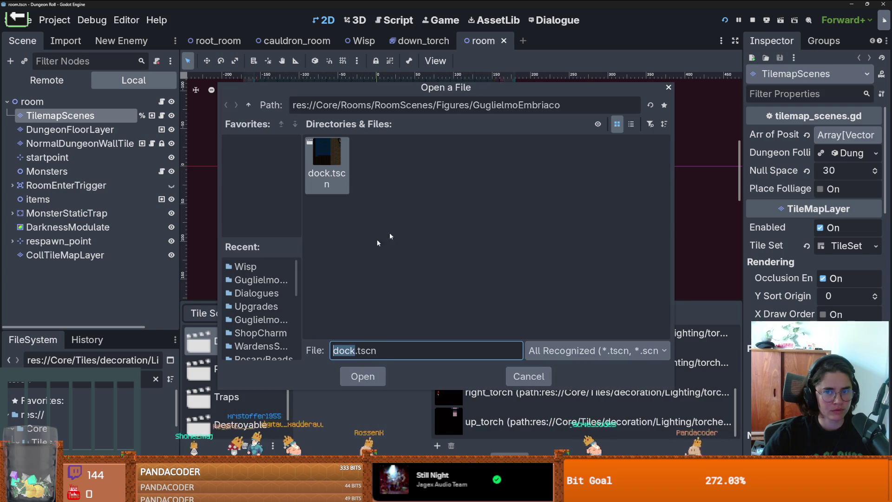
Step: Add Wisp.tscn from res://Core/Actors/NPC/Wisp to the Decorative scene collection as tile 11
{"action": "left_click", "coordinate": [249, 110]}
{"action": "left_click", "coordinate": [249, 110]}
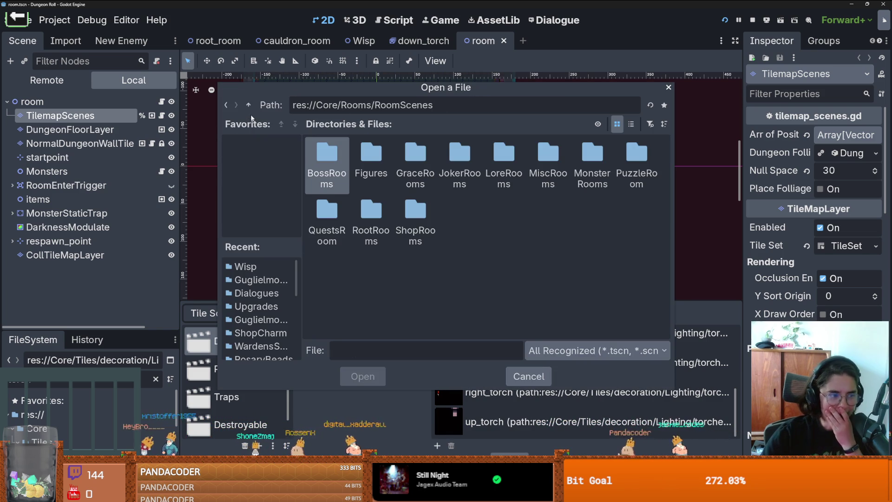
{"action": "left_click", "coordinate": [249, 106]}
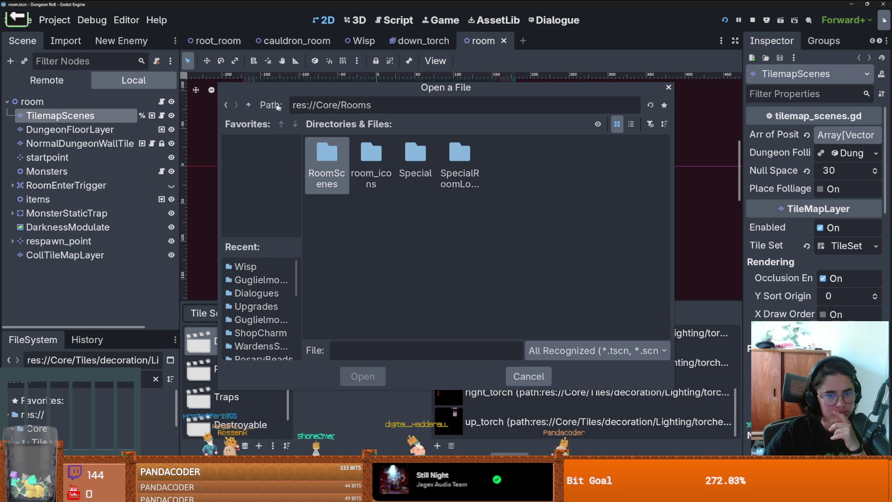
{"action": "left_click", "coordinate": [250, 106]}
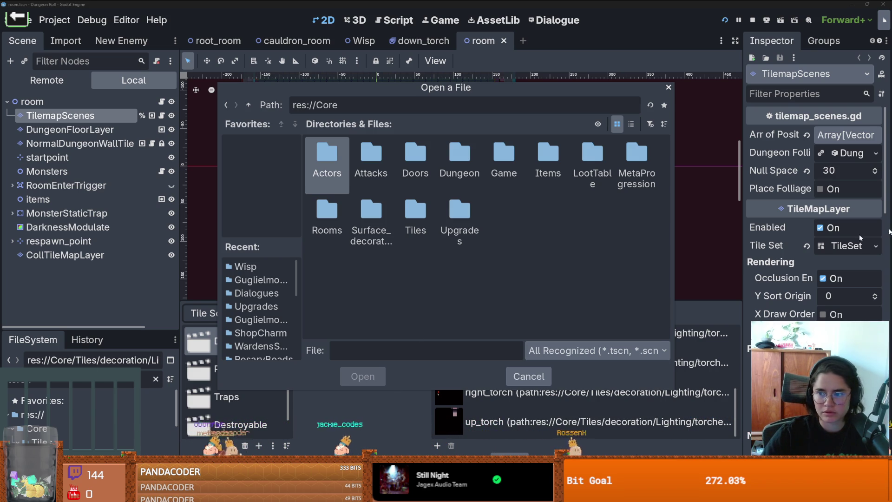
{"action": "key", "text": "alt+Tab"}
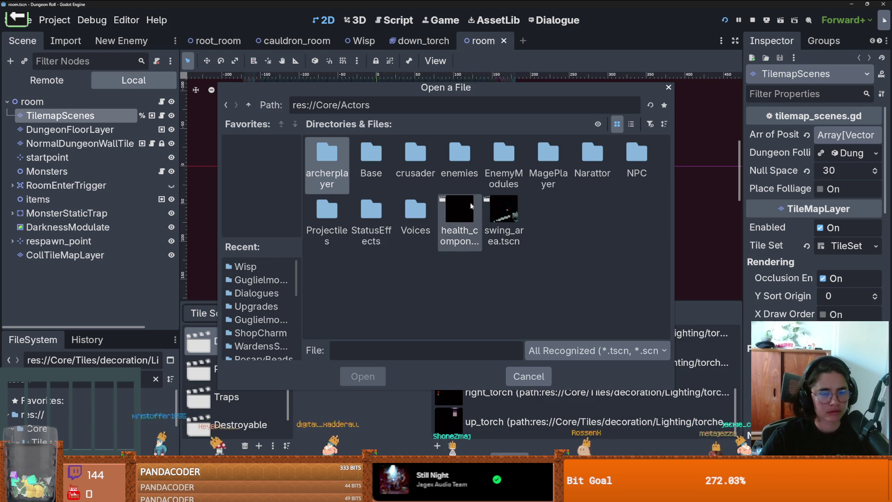
{"action": "double_click", "coordinate": [637, 162]}
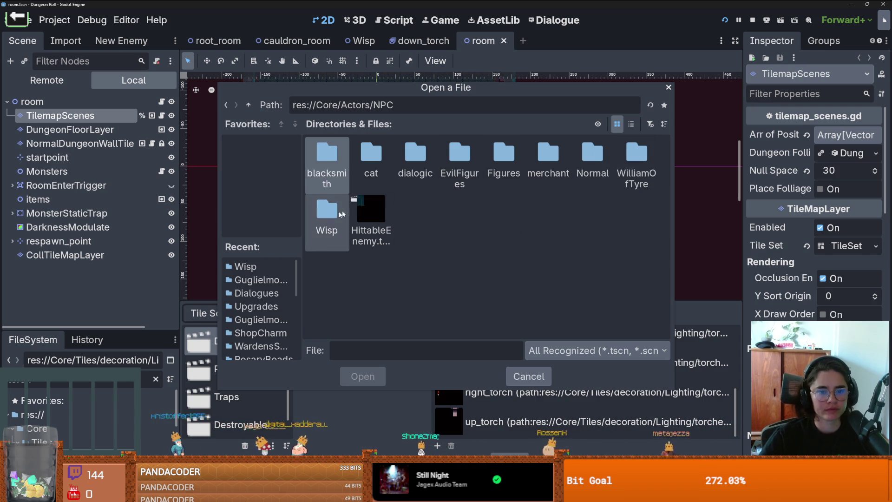
{"action": "double_click", "coordinate": [325, 211]}
{"action": "left_click", "coordinate": [363, 377]}
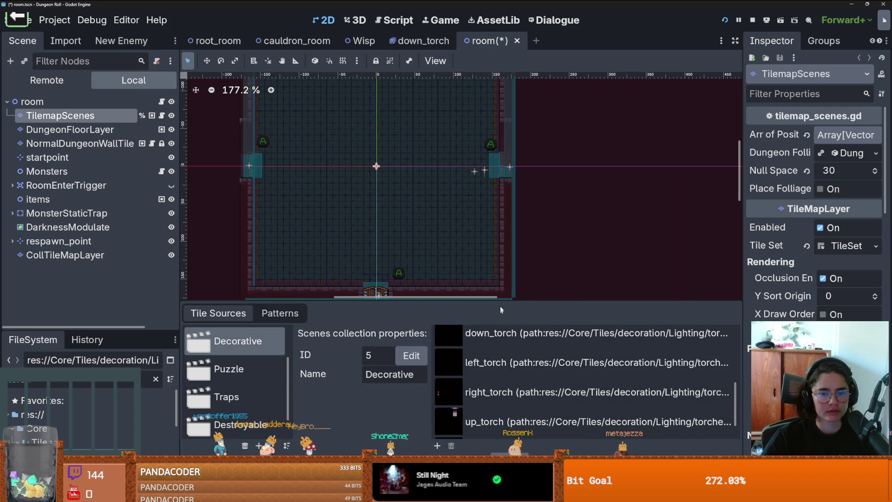
Step: Paint test Wisp tiles at the room's left wall and bottom centre
{"action": "left_click", "coordinate": [499, 418]}
{"action": "scroll", "coordinate": [274, 147], "scroll_direction": "up", "scroll_amount": 2}
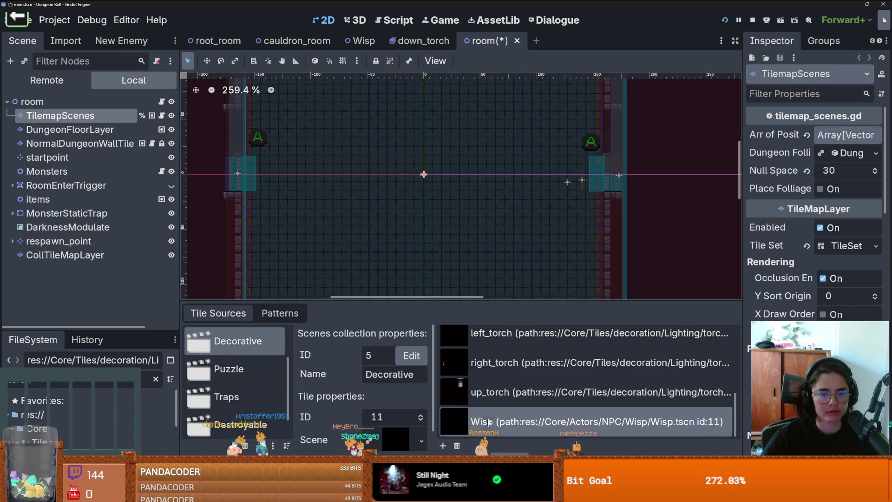
{"action": "left_click", "coordinate": [511, 449]}
{"action": "left_click", "coordinate": [403, 428]}
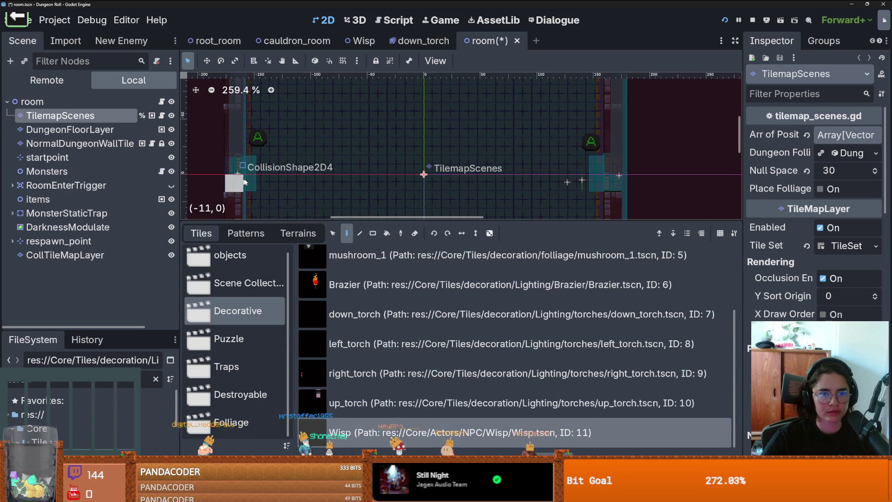
{"action": "left_click", "coordinate": [261, 182]}
{"action": "scroll", "coordinate": [262, 182], "scroll_direction": "down", "scroll_amount": 2}
{"action": "scroll", "coordinate": [511, 130], "scroll_direction": "down", "scroll_amount": 2}
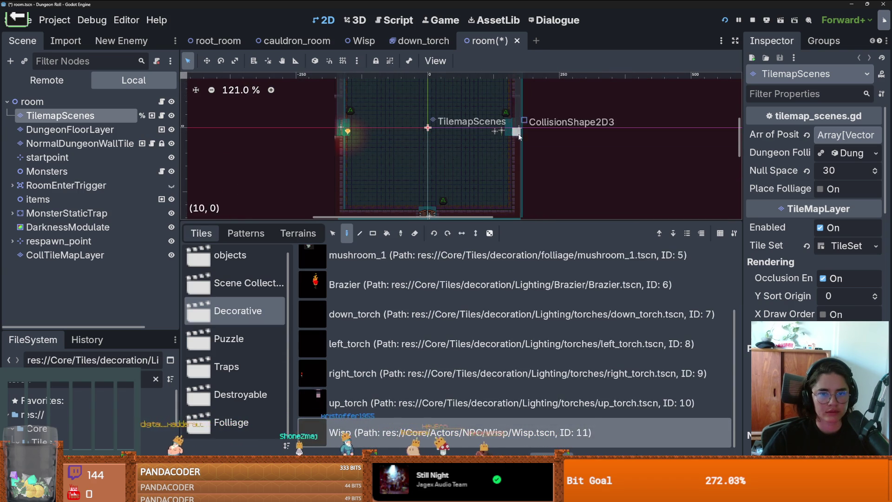
{"action": "scroll", "coordinate": [483, 211], "scroll_direction": "up", "scroll_amount": 1}
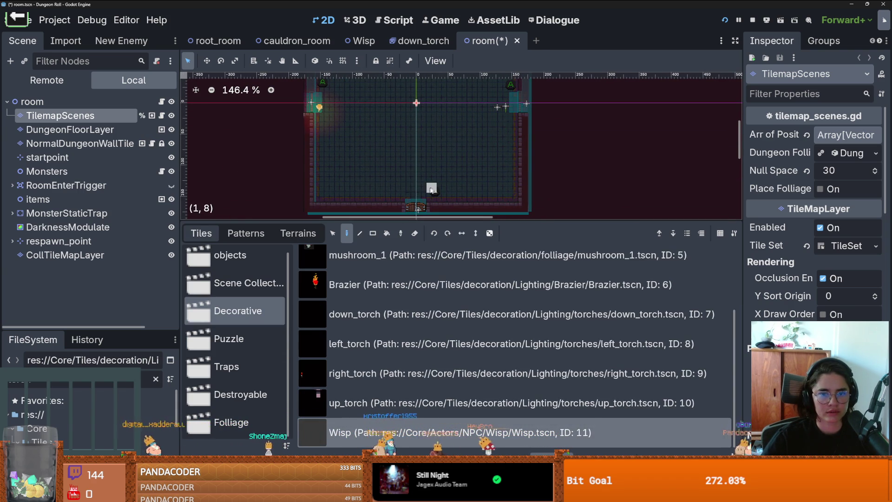
{"action": "left_click", "coordinate": [417, 198]}
Step: Erase both test Wisps, enlarge the room canvas, and open monsters.gd
{"action": "scroll", "coordinate": [420, 158], "scroll_direction": "down", "scroll_amount": 1}
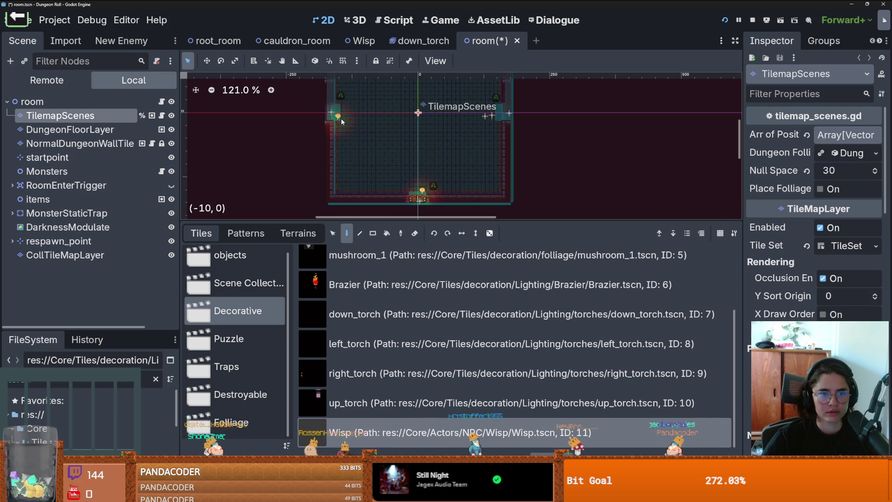
{"action": "right_click", "coordinate": [421, 192]}
{"action": "right_click", "coordinate": [333, 122]}
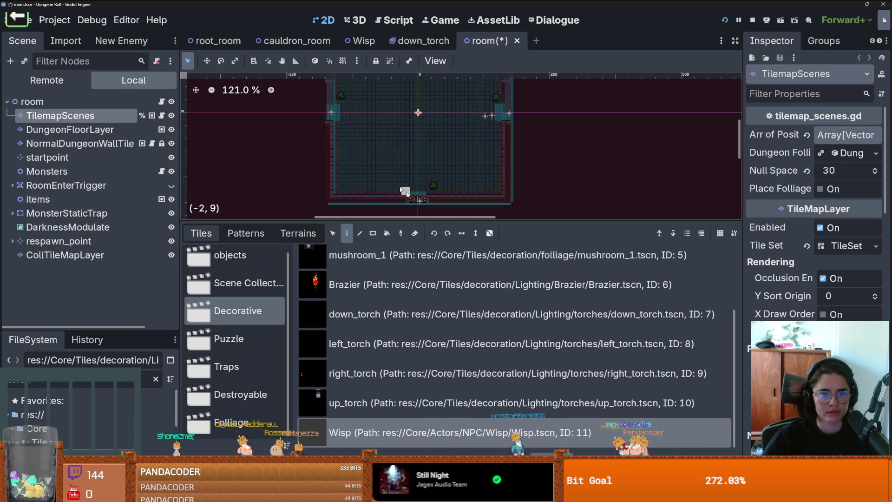
{"action": "left_click_drag", "start_coordinate": [445, 218], "coordinate": [445, 360]}
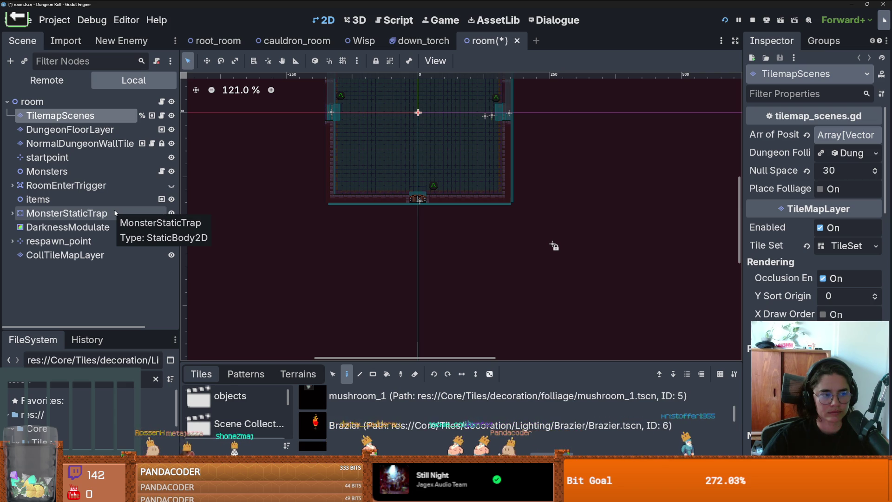
{"action": "left_click", "coordinate": [161, 171]}
{"action": "scroll", "coordinate": [402, 305], "scroll_direction": "down", "scroll_amount": 10}
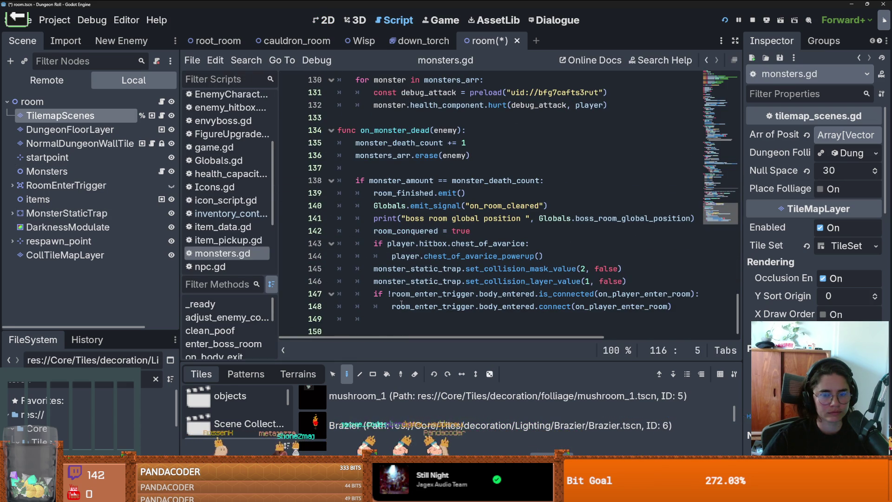
Step: Append 'func spawn_wisp():' with a 'pass' body at the end of monsters.gd
{"action": "left_click", "coordinate": [489, 233]}
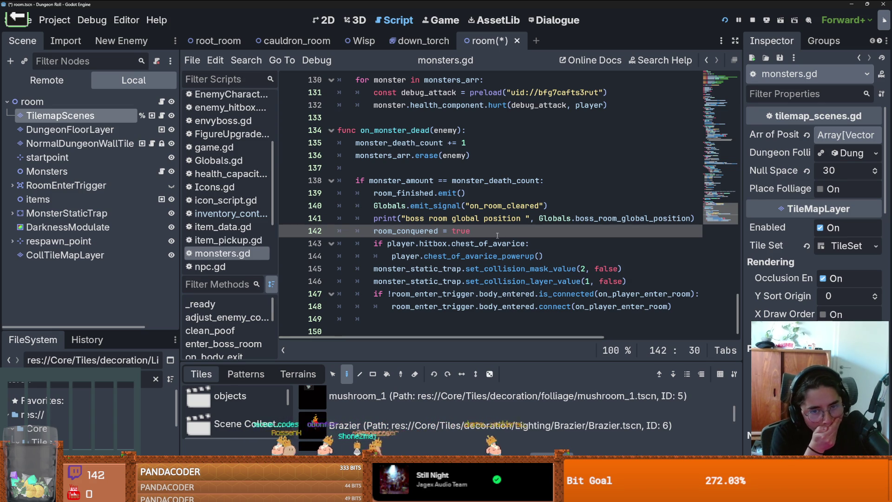
{"action": "left_click", "coordinate": [392, 330]}
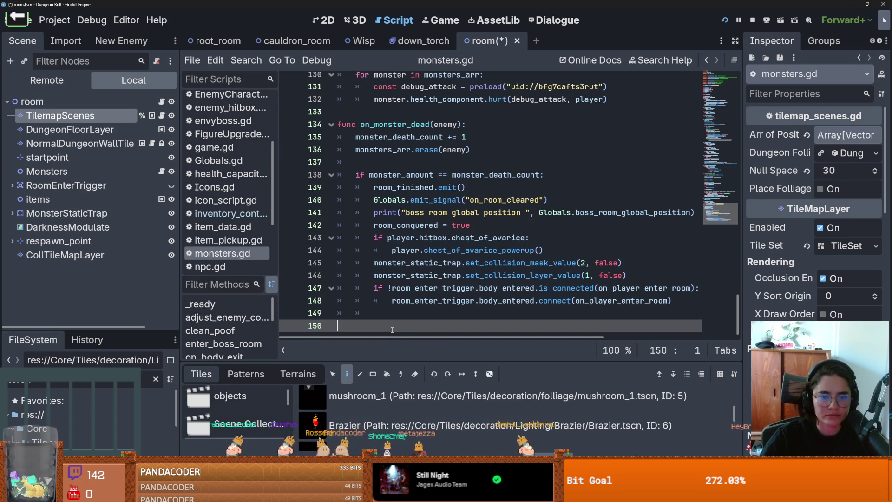
{"action": "type", "text": "FUNC SP"}
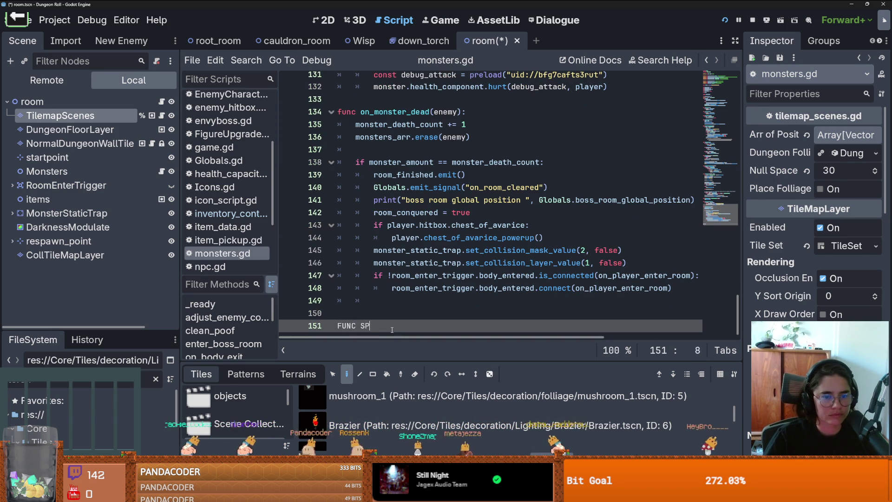
{"action": "key", "text": "BackSpace"}
{"action": "key", "text": "BackSpace"}
{"action": "key", "text": "BackSpace"}
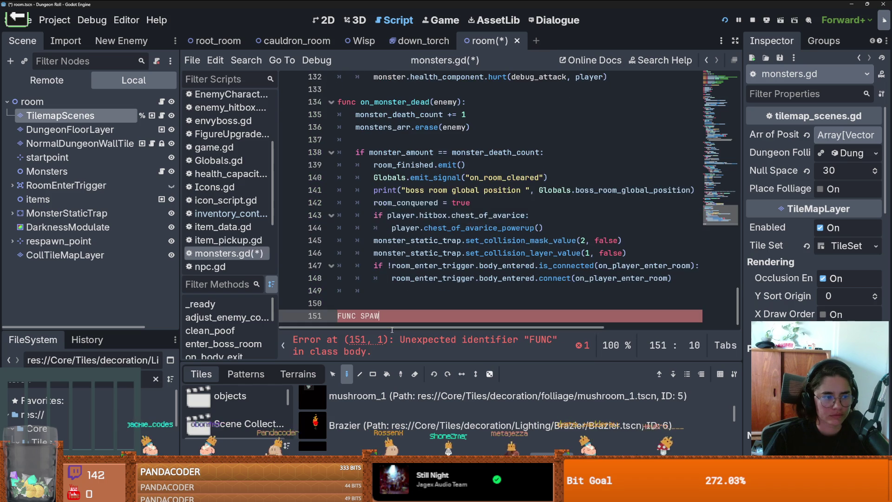
{"action": "key", "text": "BackSpace"}
{"action": "key", "text": "BackSpace"}
{"action": "key", "text": "BackSpace"}
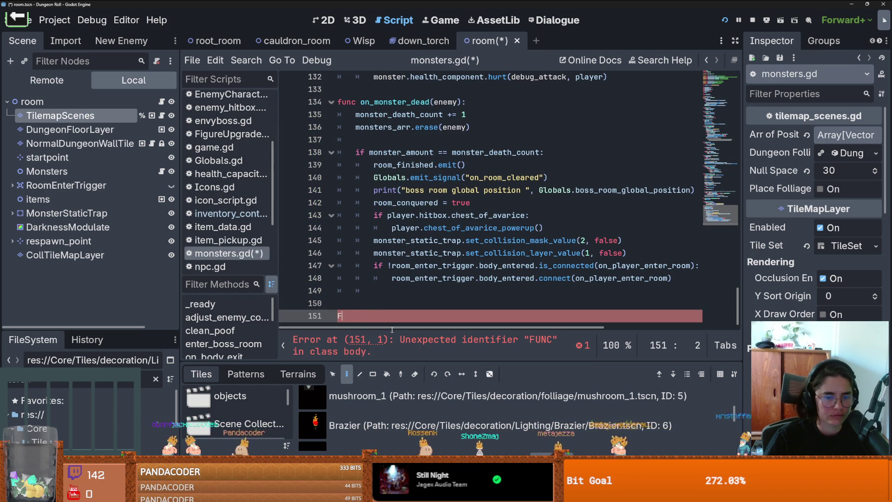
{"action": "type", "text": "func spawn_"}
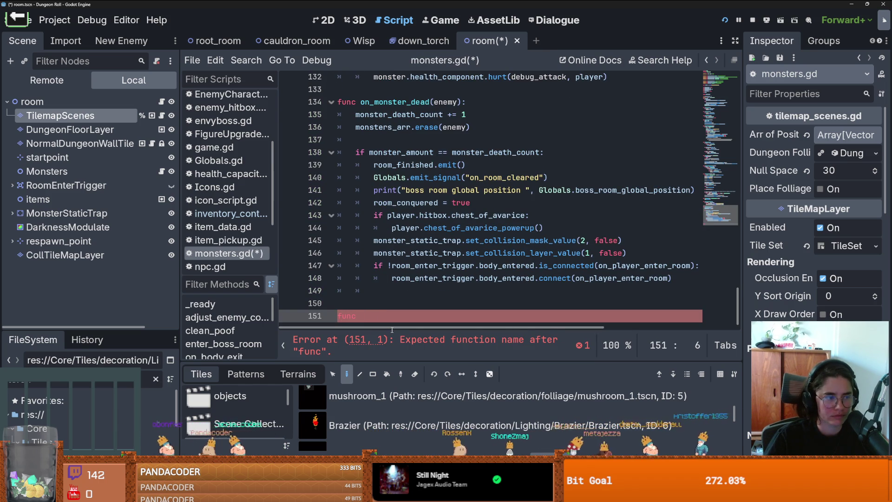
{"action": "type", "text": "wisp("}
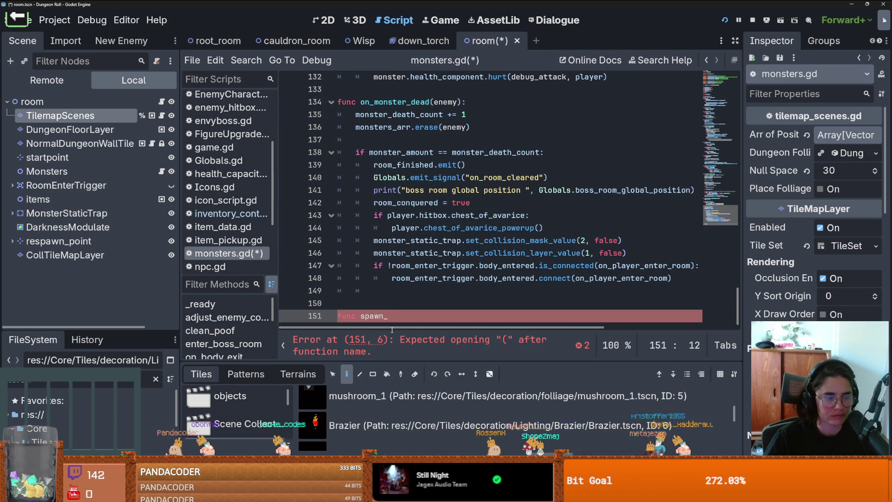
{"action": "type", "text": "):"}
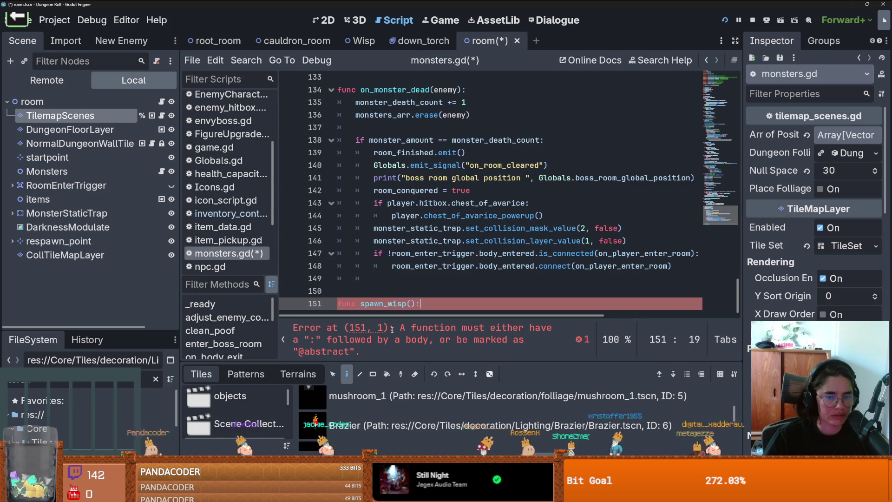
{"action": "key", "text": "Return"}
{"action": "type", "text": "pa"}
{"action": "key", "text": "BackSpace"}
{"action": "key", "text": "BackSpace"}
{"action": "key", "text": "BackSpace"}
{"action": "type", "text": "ss"}
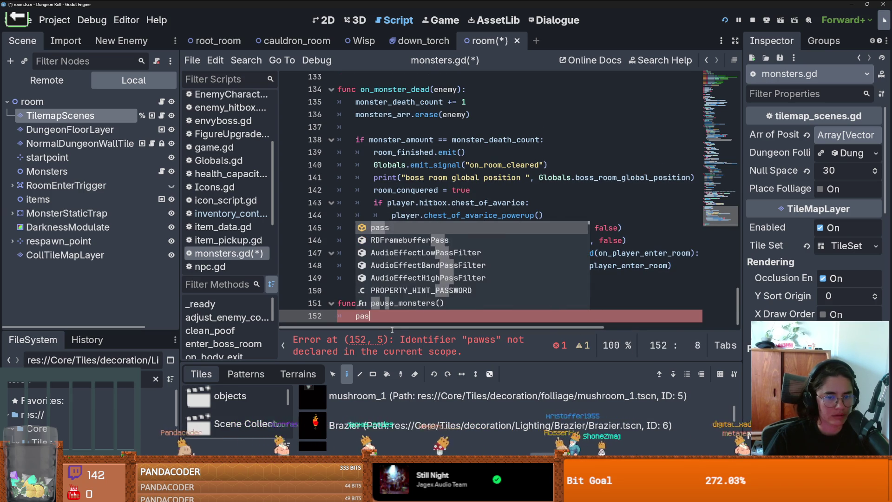
Step: Remove the blank line above spawn_wisp, save monsters.gd, and return to the 2D room view
{"action": "key", "text": "ctrl+s"}
{"action": "key", "text": "Up"}
{"action": "key", "text": "Up"}
{"action": "key", "text": "BackSpace"}
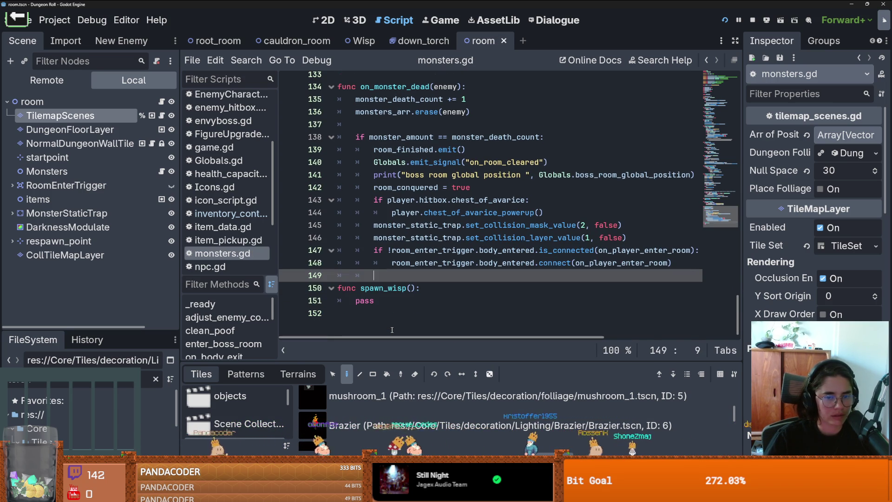
{"action": "key", "text": "ctrl+s"}
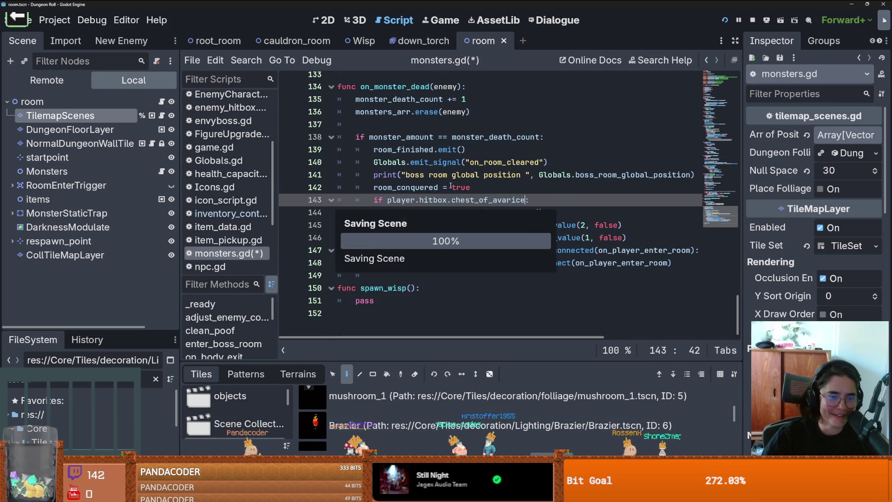
{"action": "left_click", "coordinate": [324, 20]}
Step: Reopen monsters.gd in the script editor from the Monsters node's script icon
{"action": "scroll", "coordinate": [442, 214], "scroll_direction": "up", "scroll_amount": 8}
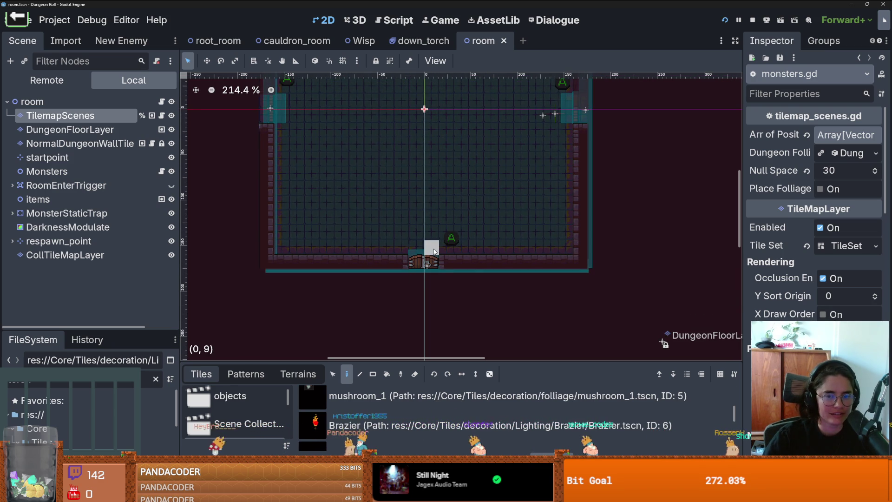
{"action": "scroll", "coordinate": [435, 253], "scroll_direction": "down", "scroll_amount": 4}
{"action": "scroll", "coordinate": [435, 253], "scroll_direction": "down", "scroll_amount": 2}
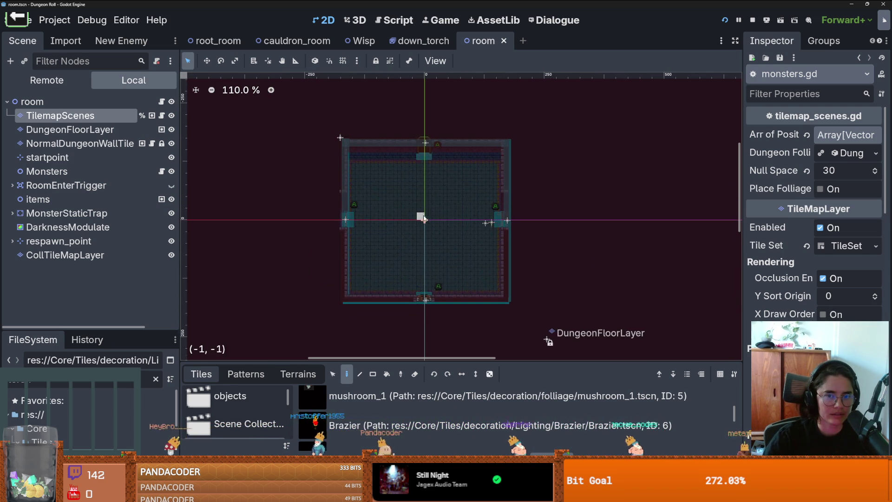
{"action": "scroll", "coordinate": [426, 157], "scroll_direction": "up", "scroll_amount": 1}
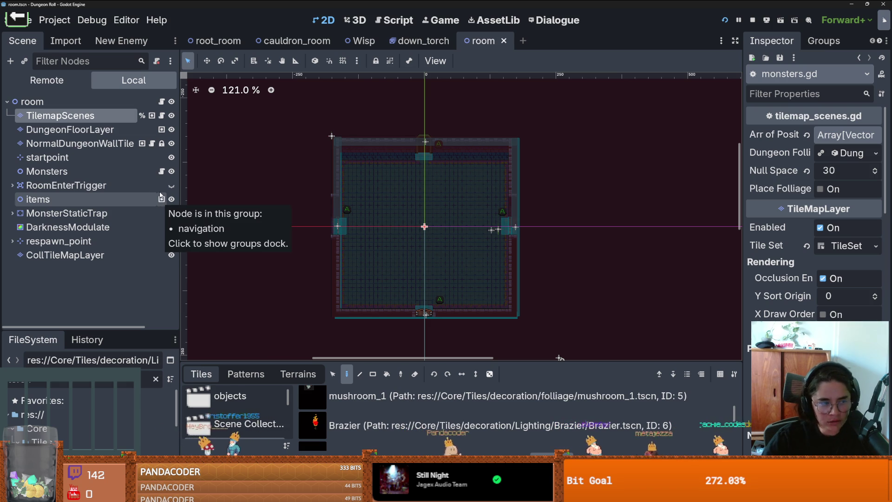
{"action": "left_click", "coordinate": [161, 171]}
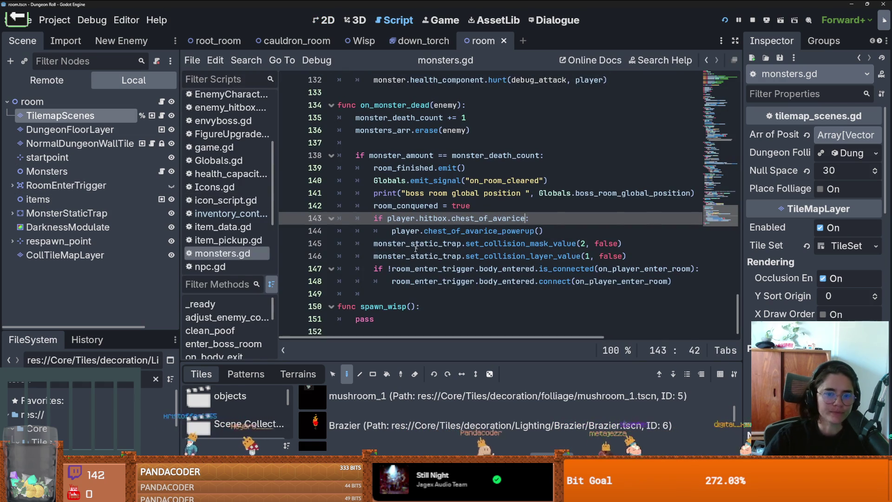
Step: Replace spawn_wisp's pass with 'match(' and add a blank line above it
{"action": "double_click", "coordinate": [365, 314]}
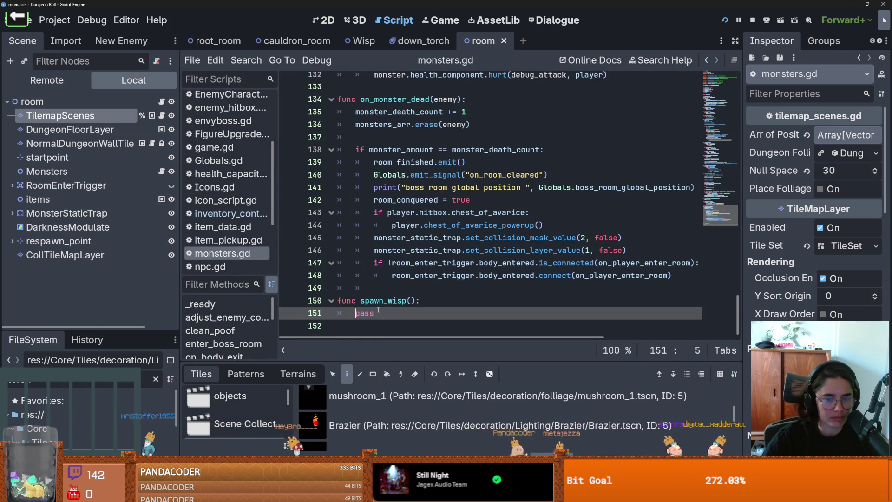
{"action": "type", "text": "match("}
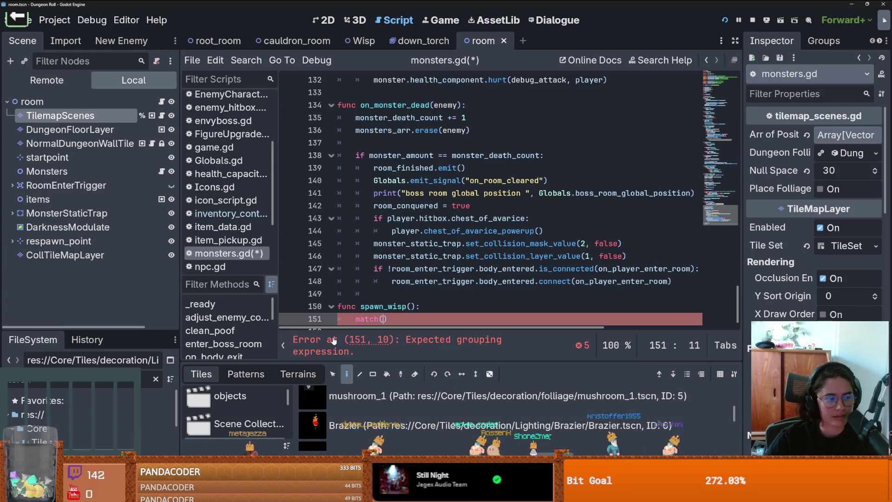
{"action": "scroll", "coordinate": [383, 306], "scroll_direction": "down", "scroll_amount": 1}
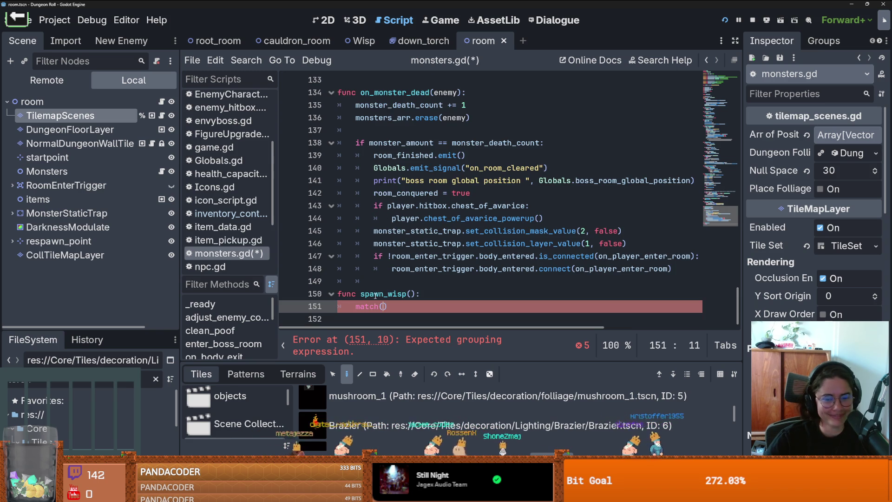
{"action": "left_click", "coordinate": [431, 298]}
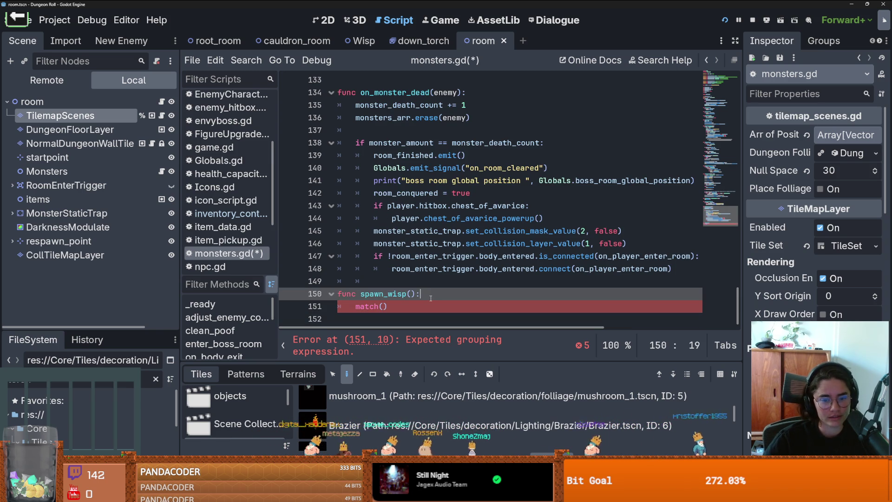
{"action": "key", "text": "Return"}
{"action": "scroll", "coordinate": [430, 297], "scroll_direction": "down", "scroll_amount": 1}
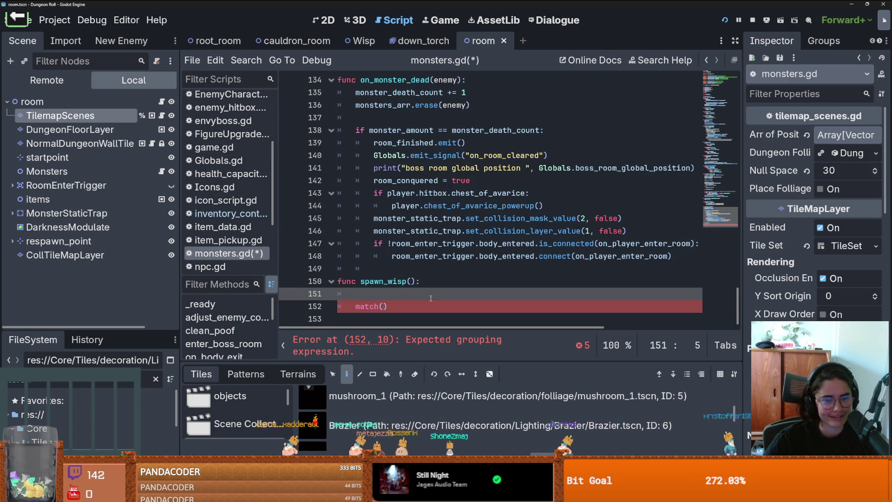
{"action": "scroll", "coordinate": [384, 310], "scroll_direction": "up", "scroll_amount": 3}
{"action": "scroll", "coordinate": [379, 312], "scroll_direction": "down", "scroll_amount": 3}
Step: Drop the match( line and start a 'var room_position' declaration instead
{"action": "right_click", "coordinate": [379, 303]}
{"action": "key", "text": "Escape"}
{"action": "key", "text": "Delete"}
{"action": "key", "text": "shift+End"}
{"action": "type", "text": "var room"}
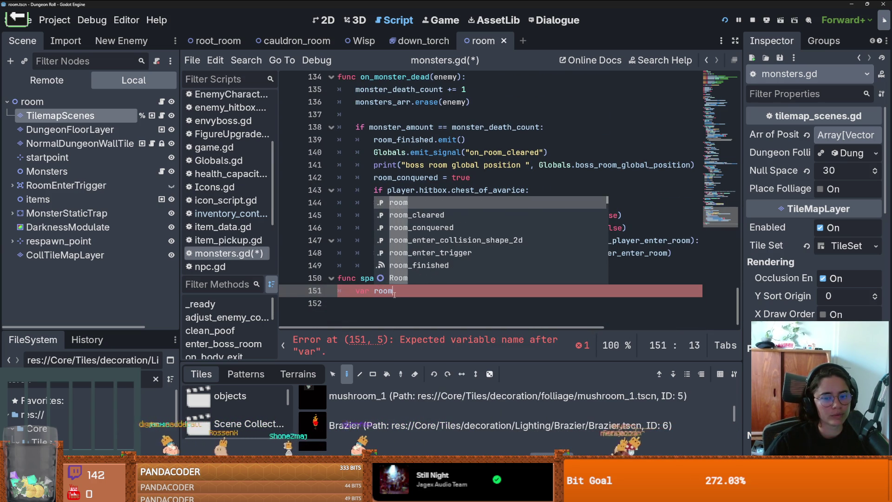
{"action": "key", "text": "Escape"}
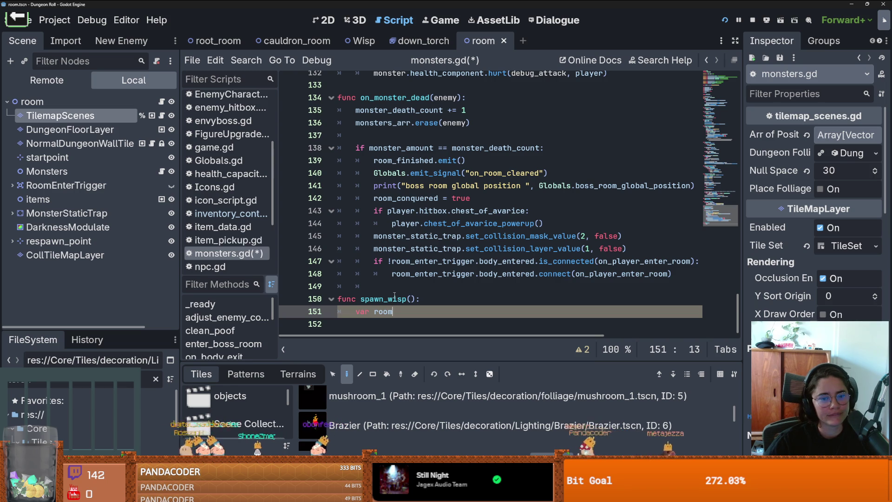
{"action": "type", "text": "_position"}
Step: Delete the room_position line to leave spawn_wisp empty, save, and return to the 2D canvas
{"action": "key", "text": "ctrl+a"}
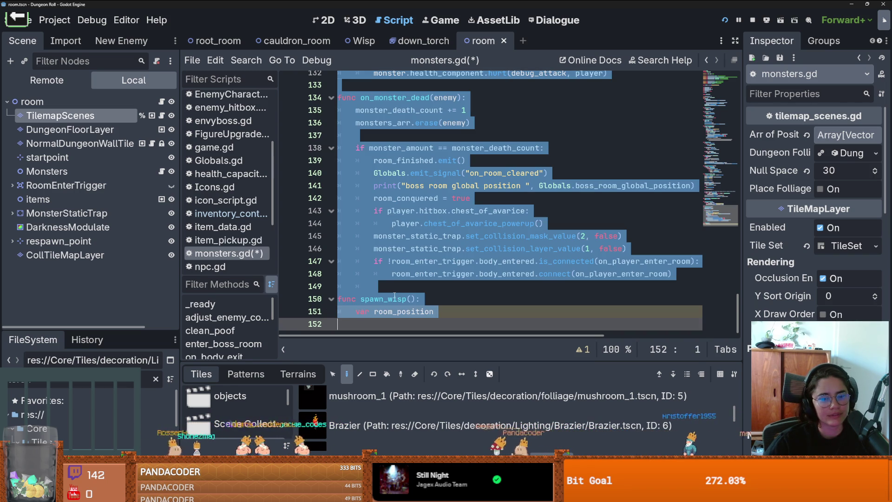
{"action": "key", "text": "Right"}
{"action": "key", "text": "Up"}
{"action": "key", "text": "End"}
{"action": "key", "text": "shift+Home"}
{"action": "key", "text": "BackSpace"}
{"action": "key", "text": "ctrl+s"}
{"action": "key", "text": "ctrl+F1"}
{"action": "scroll", "coordinate": [422, 207], "scroll_direction": "up", "scroll_amount": 8}
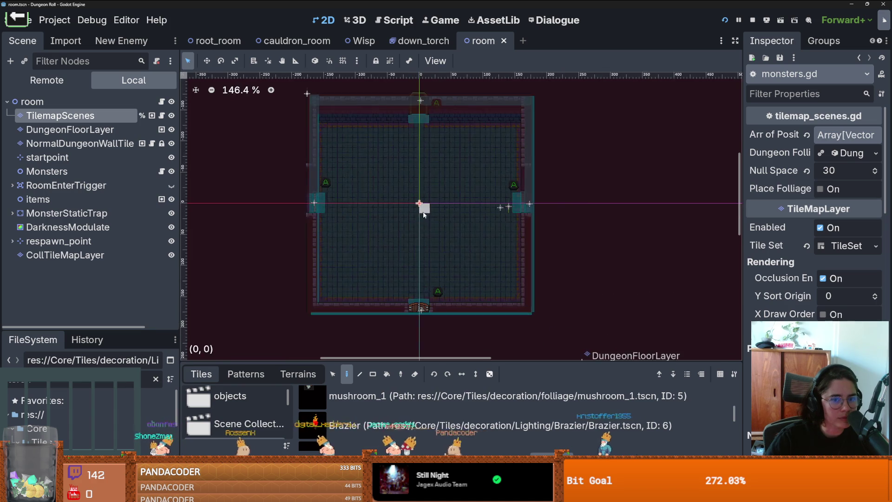
Step: Drag the room's Position x negative and undo it, then reopen monsters.gd and begin an 'if'
{"action": "left_click", "coordinate": [123, 105]}
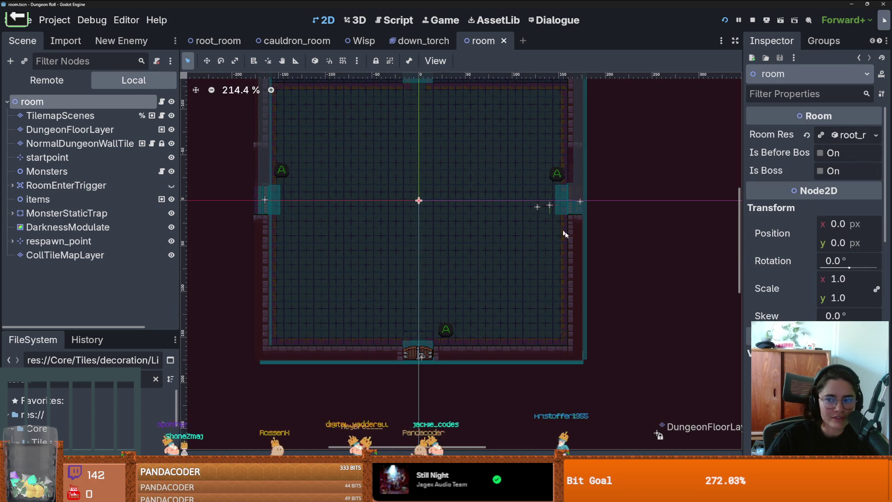
{"action": "left_click_drag", "start_coordinate": [839, 224], "coordinate": [822, 224]}
{"action": "key", "text": "ctrl+z"}
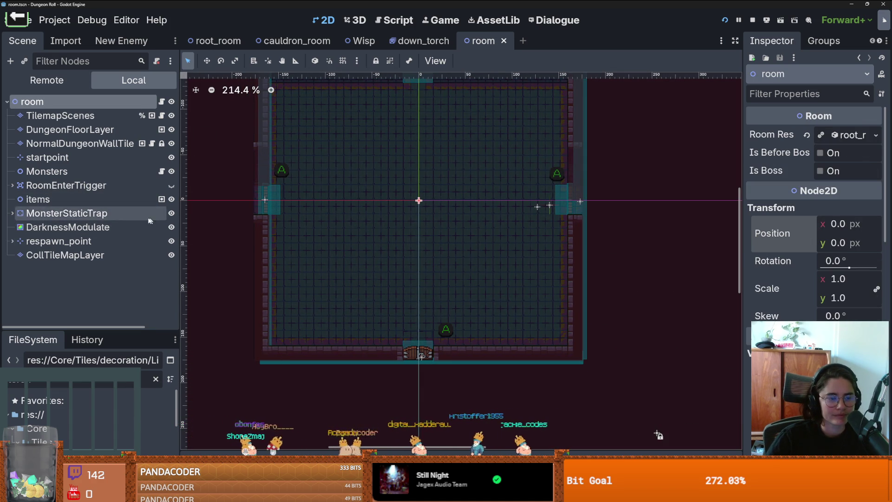
{"action": "left_click", "coordinate": [162, 171]}
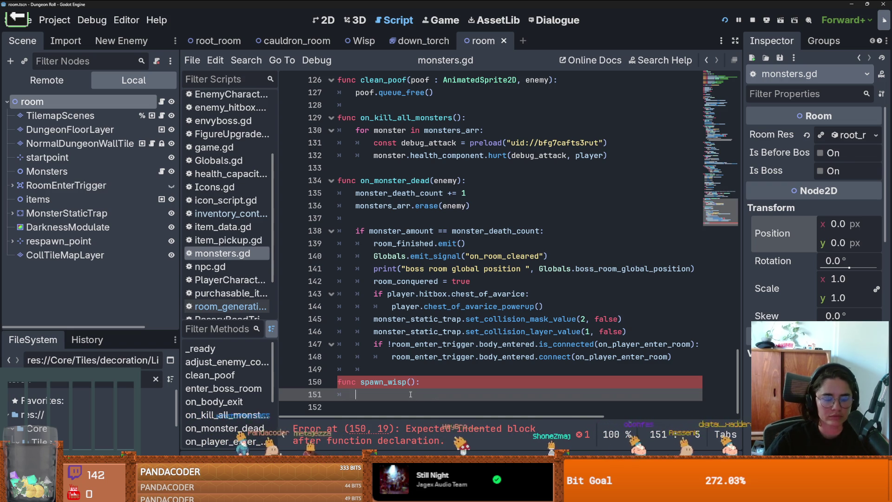
{"action": "type", "text": "if"}
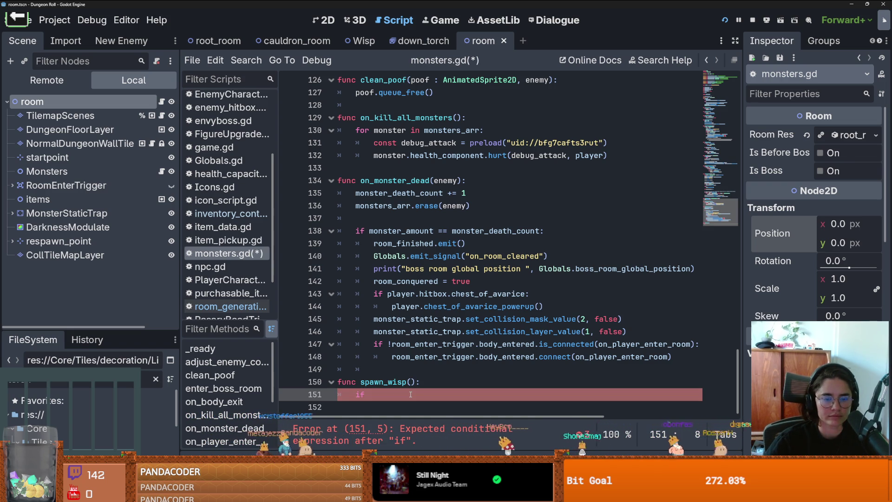
Step: Complete the condition 'if room.global_position.x > Globals.boss_room_global_position.x:' in spawn_wisp
{"action": "left_click_drag", "start_coordinate": [738, 388], "coordinate": [740, 81]}
{"action": "left_click", "coordinate": [399, 118]}
{"action": "scroll", "coordinate": [422, 211], "scroll_direction": "down", "scroll_amount": 8}
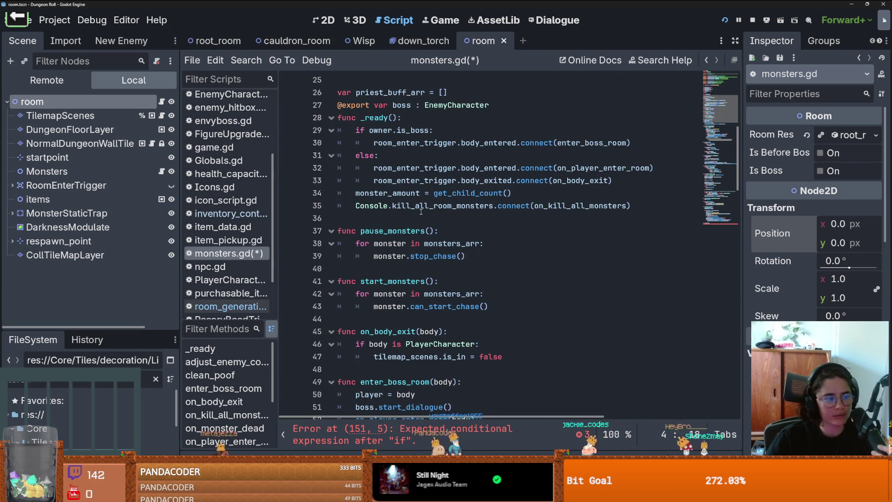
{"action": "scroll", "coordinate": [422, 214], "scroll_direction": "down", "scroll_amount": 1}
{"action": "scroll", "coordinate": [420, 219], "scroll_direction": "down", "scroll_amount": 20}
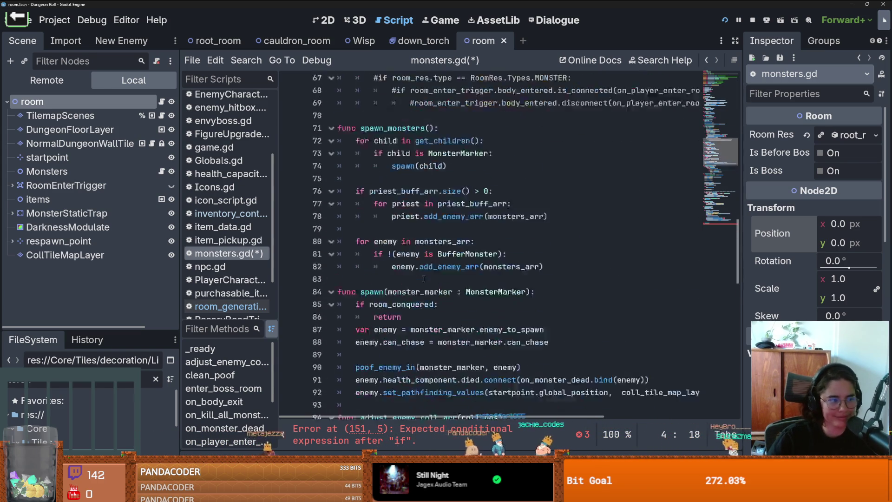
{"action": "left_click", "coordinate": [372, 395]}
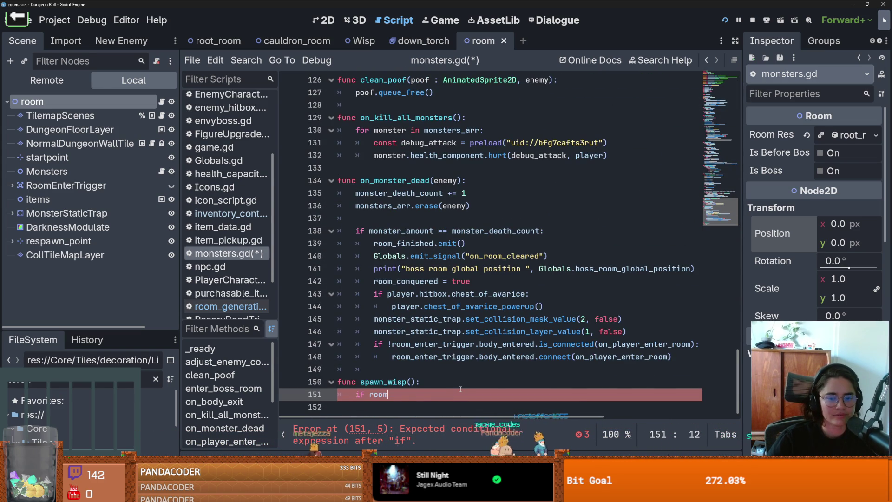
{"action": "type", "text": "room.global_position.x "}
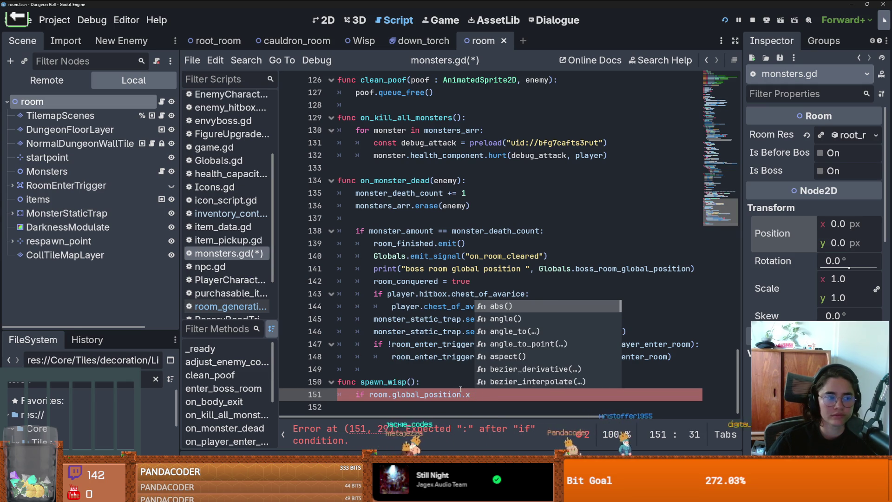
{"action": "type", "text": "> "}
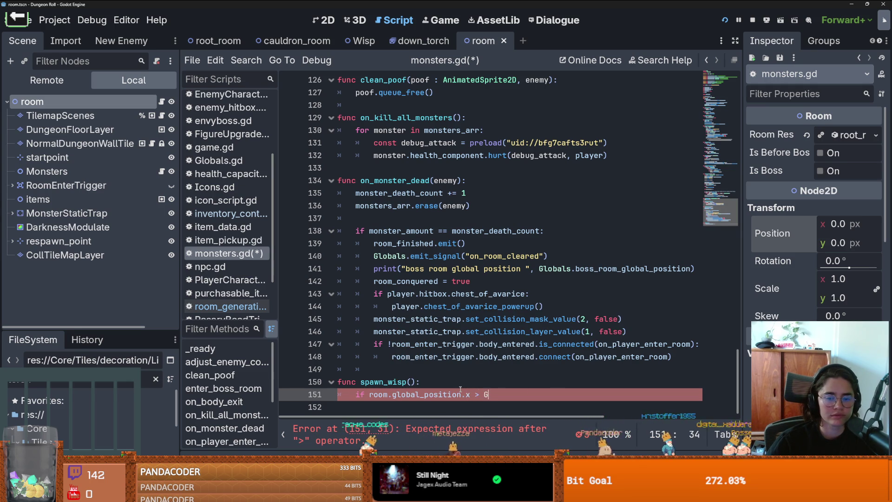
{"action": "type", "text": "Globals.bo"}
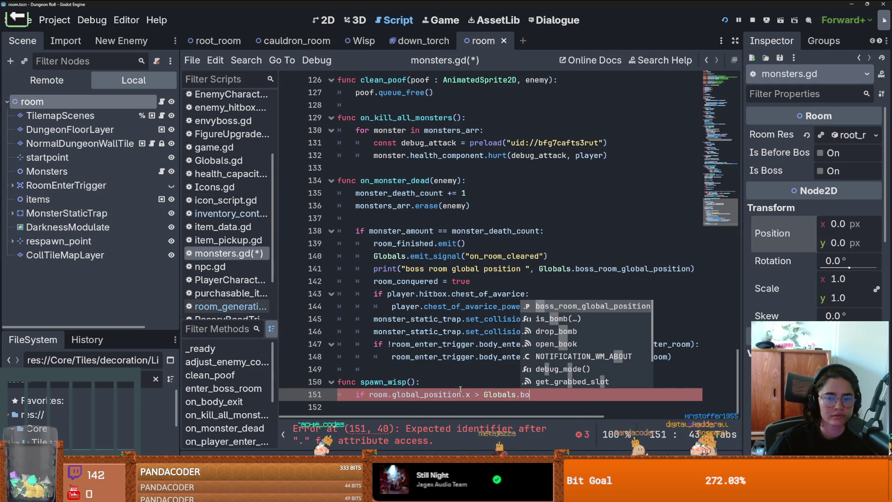
{"action": "key", "text": "Return"}
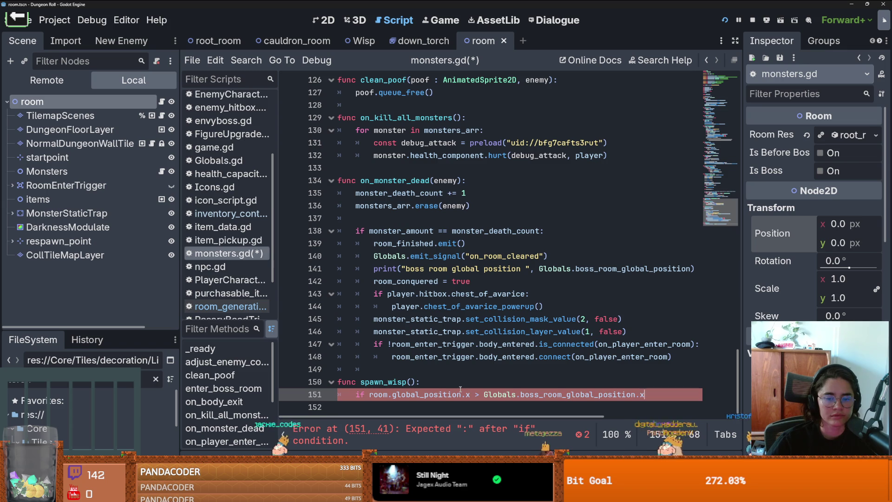
{"action": "type", "text": ":"}
{"action": "key", "text": "Return"}
Step: Give the if a pass body and an empty else:, then add a blank line above it
{"action": "type", "text": "pa"}
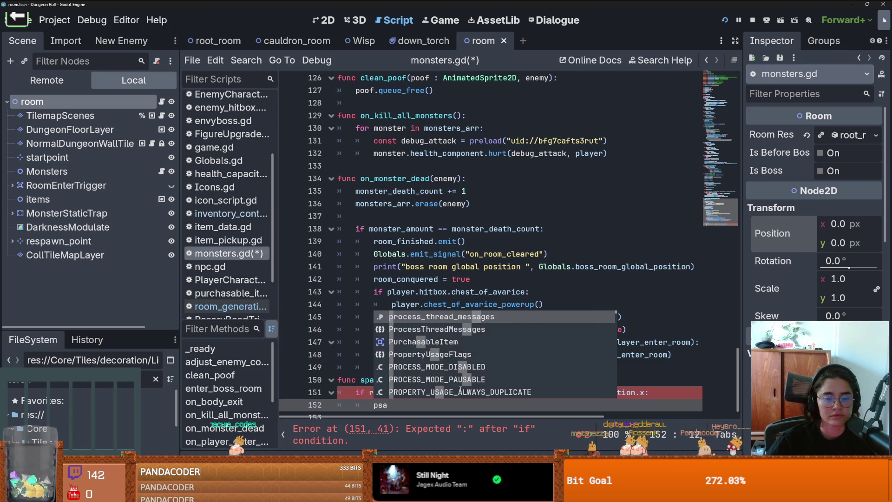
{"action": "type", "text": "ss"}
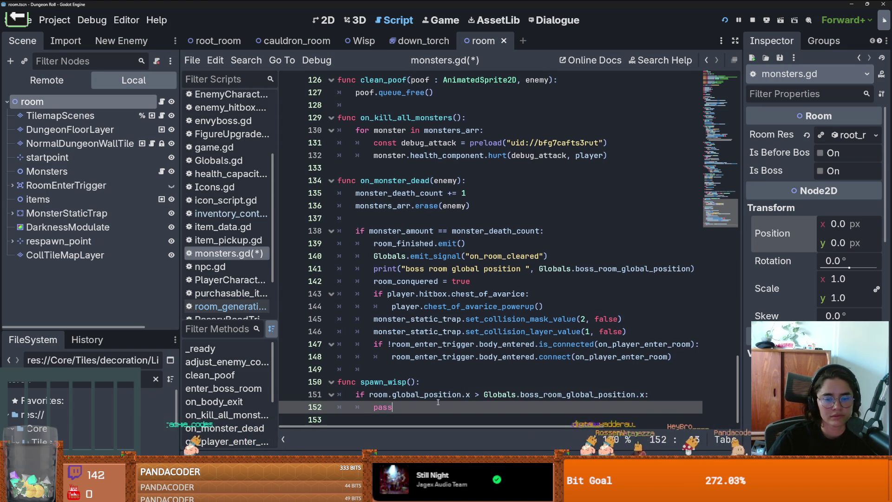
{"action": "key", "text": "Return"}
{"action": "key", "text": "BackSpace"}
{"action": "key", "text": "BackSpace"}
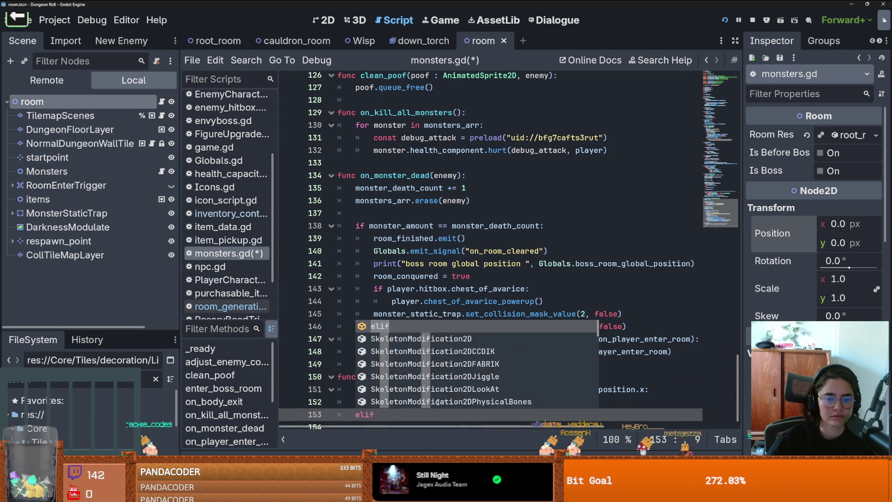
{"action": "key", "text": "BackSpace"}
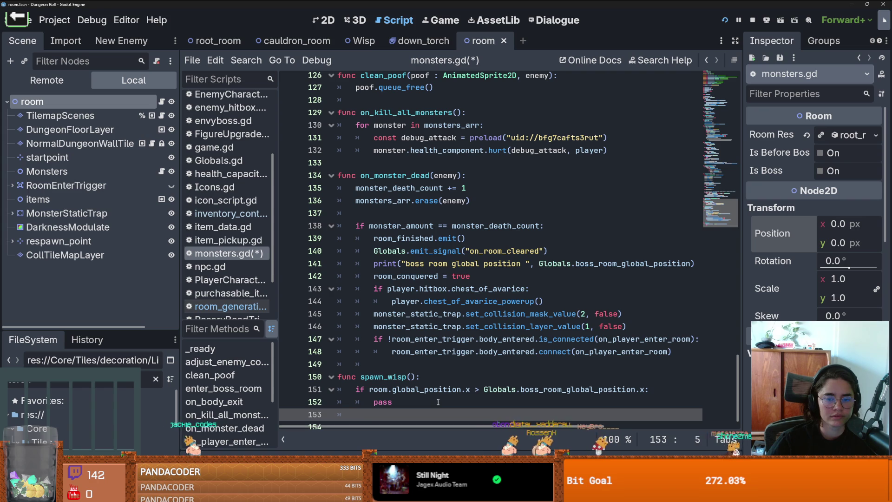
{"action": "type", "text": "else:"}
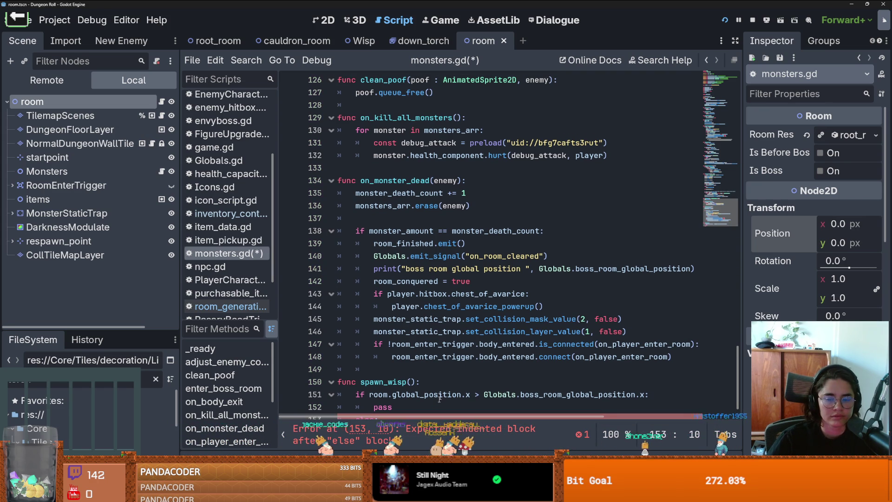
{"action": "scroll", "coordinate": [438, 402], "scroll_direction": "down", "scroll_amount": 1}
{"action": "left_click", "coordinate": [446, 358]}
{"action": "key", "text": "Return"}
{"action": "key", "text": "Return"}
{"action": "left_click", "coordinate": [443, 371]}
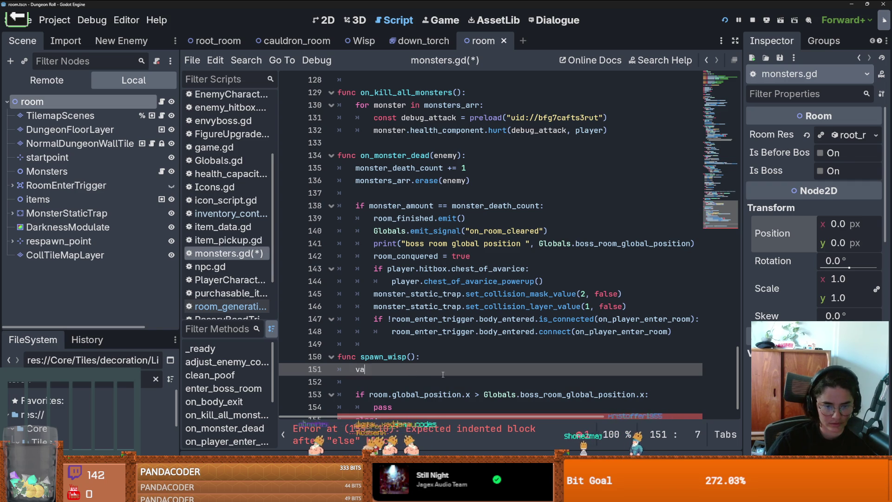
Step: Declare x_amount as the room's x global position minus the boss room's x
{"action": "type", "text": "var"}
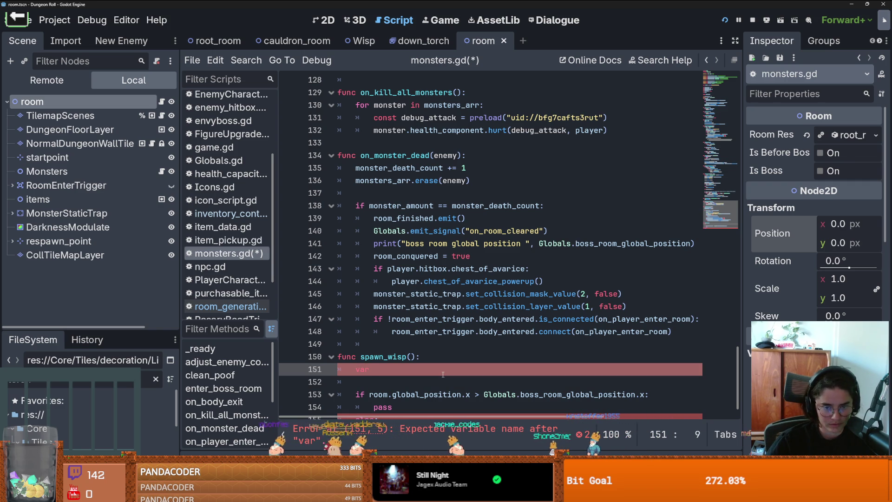
{"action": "left_click_drag", "start_coordinate": [469, 394], "coordinate": [370, 395]}
{"action": "key", "text": "ctrl+c"}
{"action": "left_click", "coordinate": [415, 370]}
{"action": "key", "text": "ctrl+v"}
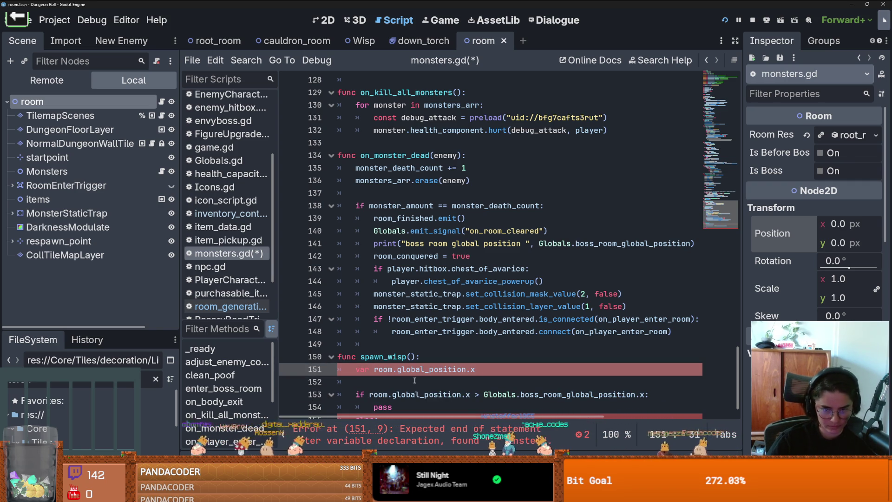
{"action": "key", "text": "BackSpace"}
{"action": "key", "text": "BackSpace"}
{"action": "key", "text": "BackSpace"}
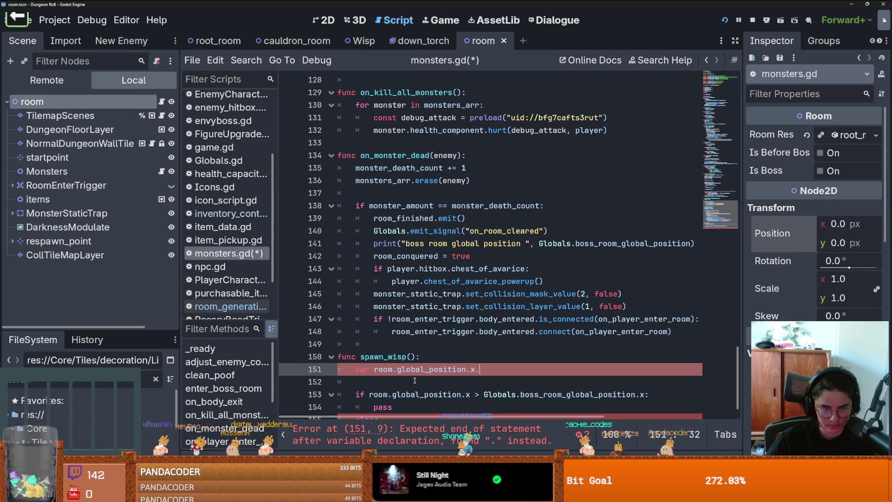
{"action": "type", "text": "x"}
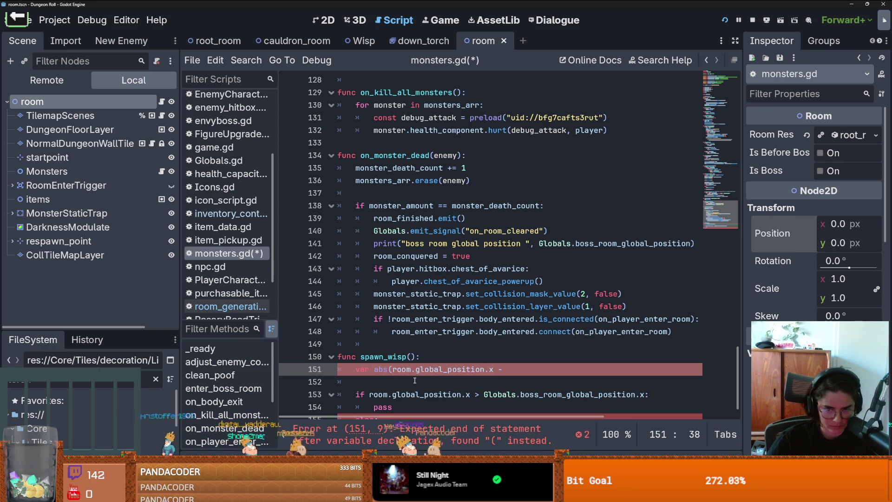
{"action": "left_click_drag", "start_coordinate": [647, 395], "coordinate": [484, 395]}
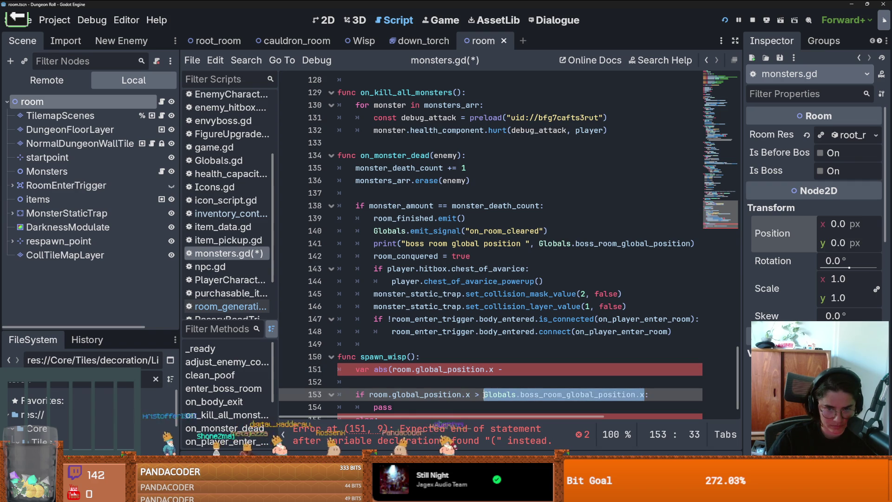
{"action": "key", "text": "ctrl+c"}
{"action": "left_click", "coordinate": [506, 370]}
{"action": "key", "text": "ctrl+v"}
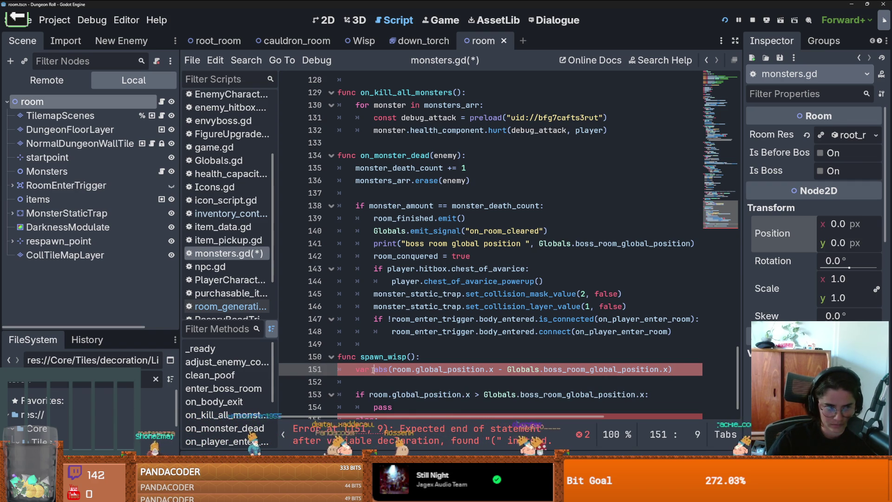
{"action": "type", "text": "x_amount "}
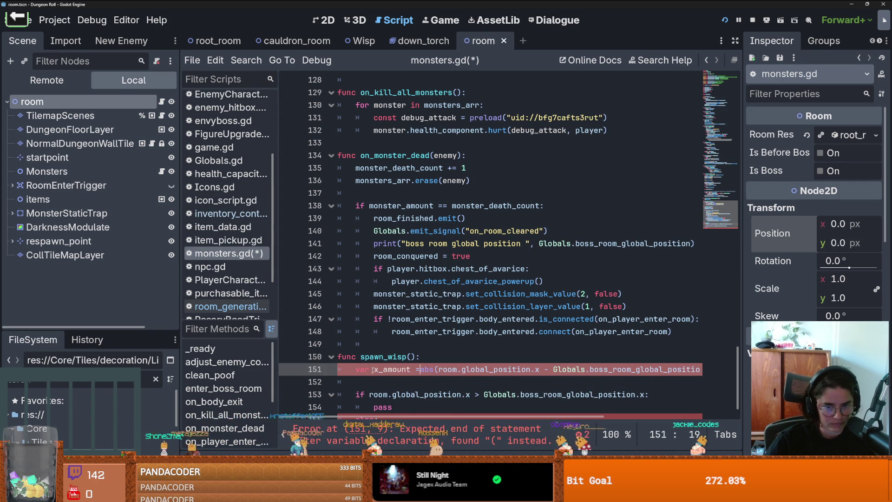
{"action": "type", "text": "="}
Step: Declare y_amonut with the same distance calculation using y positions, and save monsters.gd
{"action": "left_click", "coordinate": [379, 380]}
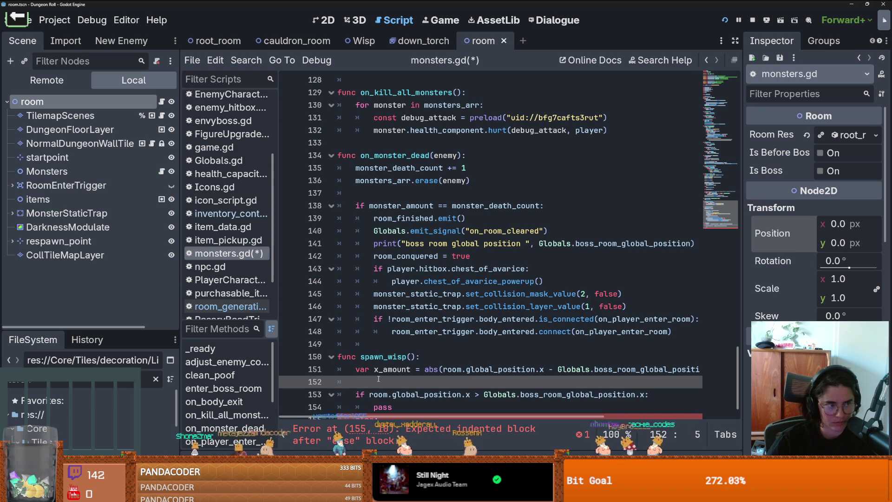
{"action": "type", "text": "var y_amonut"}
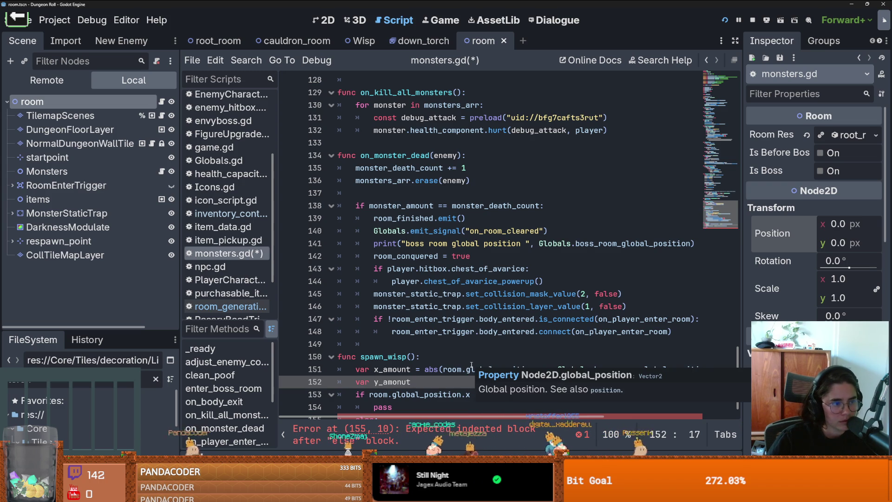
{"action": "left_click_drag", "start_coordinate": [417, 369], "coordinate": [702, 369]}
{"action": "key", "text": "ctrl+c"}
{"action": "left_click", "coordinate": [424, 376]}
{"action": "key", "text": "ctrl+v"}
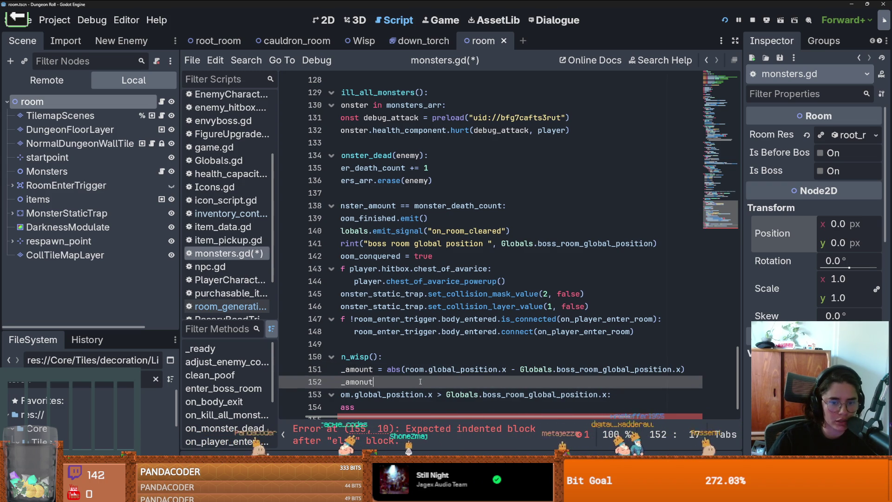
{"action": "key", "text": "Delete"}
{"action": "type", "text": "y"}
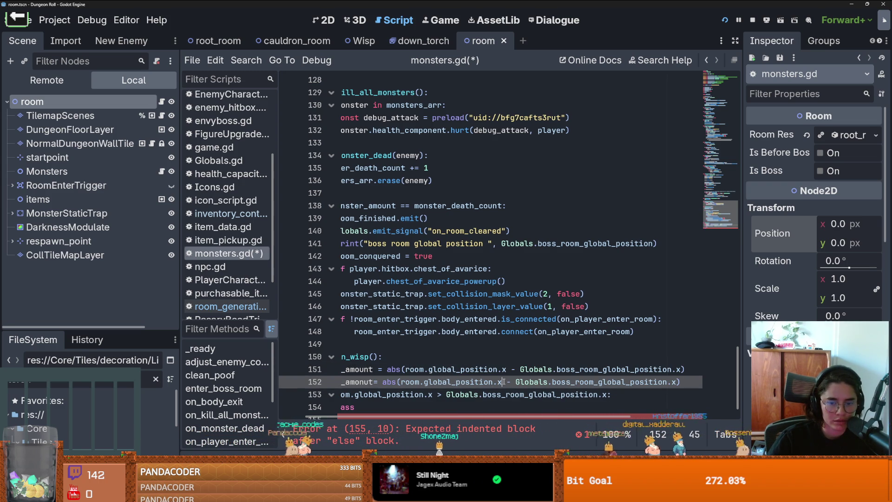
{"action": "left_click", "coordinate": [678, 381]}
{"action": "key", "text": "BackSpace"}
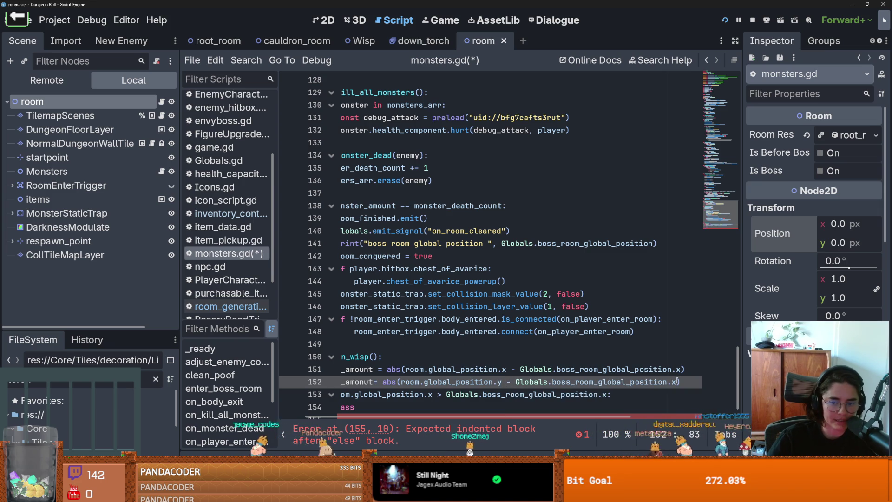
{"action": "type", "text": "y"}
{"action": "key", "text": "ctrl+s"}
Step: Insert a blank line above the if statement in spawn_wisp
{"action": "scroll", "coordinate": [443, 346], "scroll_direction": "down", "scroll_amount": 1}
{"action": "scroll", "coordinate": [443, 346], "scroll_direction": "down", "scroll_amount": 1}
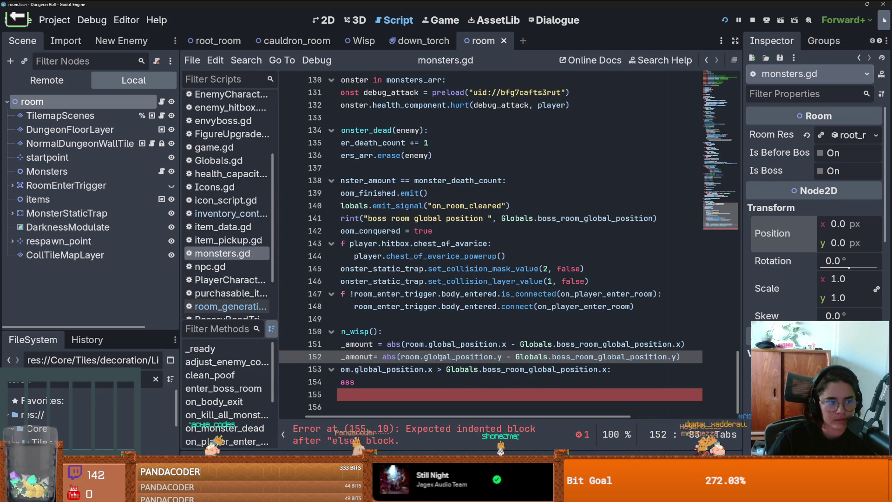
{"action": "left_click", "coordinate": [406, 381]}
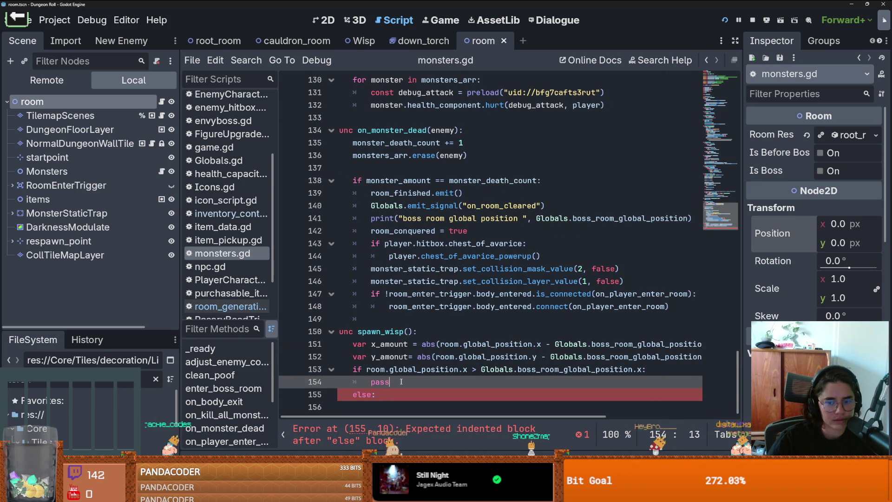
{"action": "left_click", "coordinate": [355, 369]}
{"action": "key", "text": "Return"}
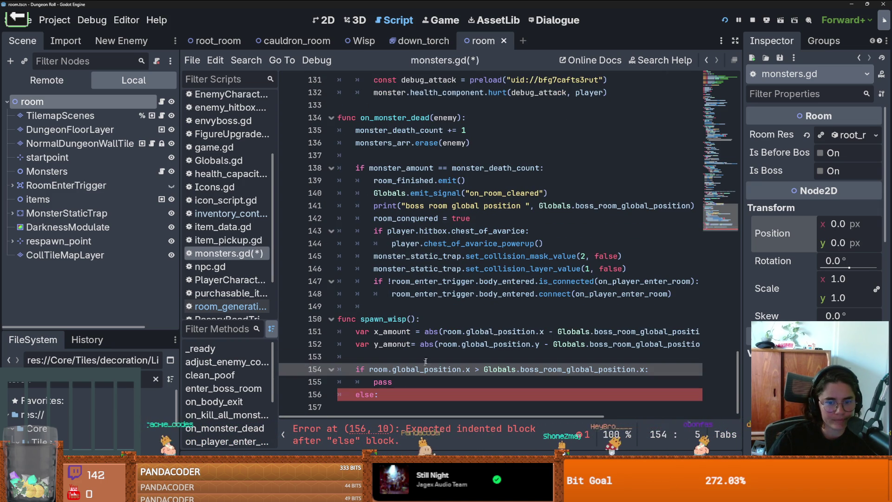
Step: Add an outer 'if x_amount > y_amount:' line above the room-versus-boss x check
{"action": "double_click", "coordinate": [392, 331]}
{"action": "left_click_drag", "start_coordinate": [643, 370], "coordinate": [365, 370]}
{"action": "type", "text": "if x_amount >:"}
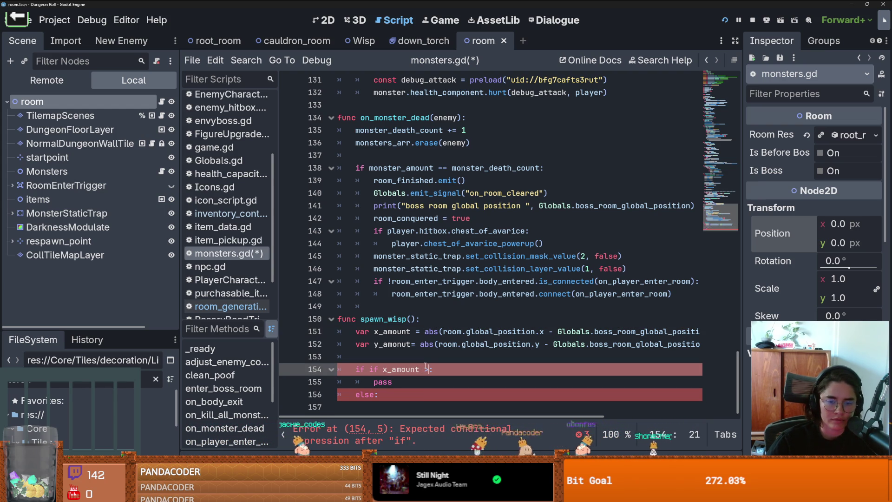
{"action": "key", "text": "BackSpace"}
{"action": "key", "text": "BackSpace"}
{"action": "key", "text": "BackSpace"}
{"action": "key", "text": "Delete"}
{"action": "key", "text": "Delete"}
{"action": "key", "text": "Delete"}
{"action": "key", "text": "ctrl+z"}
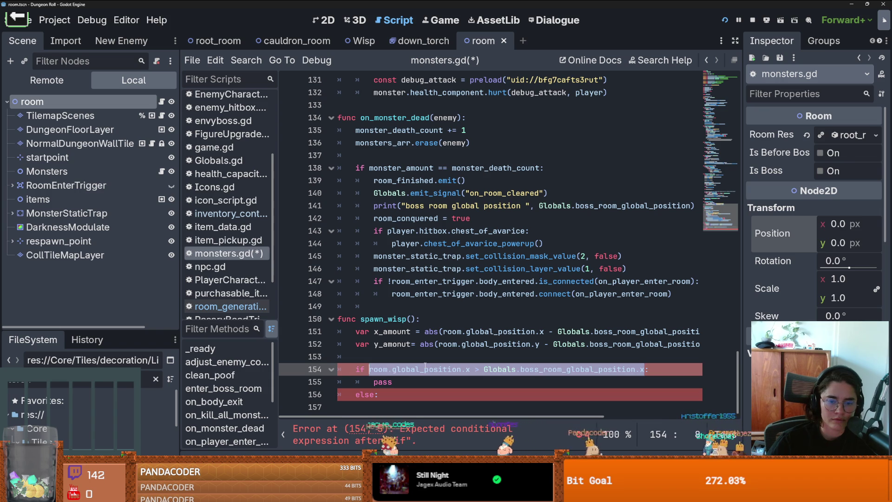
{"action": "left_click", "coordinate": [411, 360]}
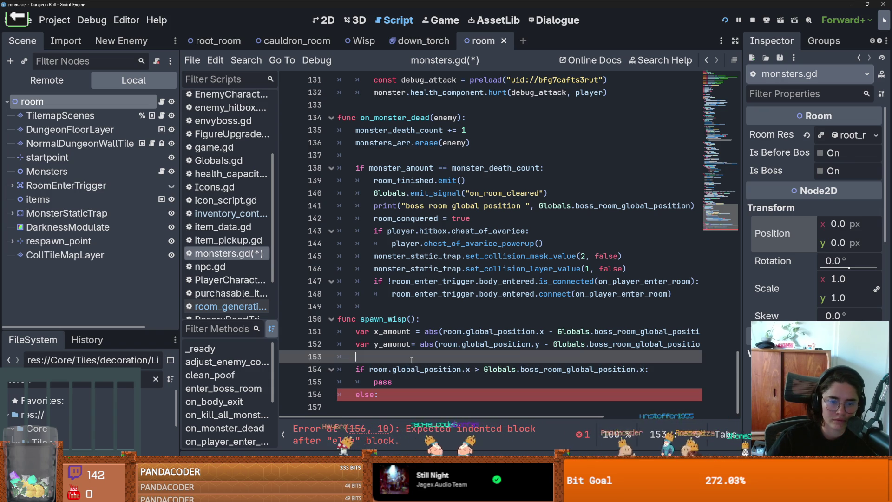
{"action": "key", "text": "Return"}
{"action": "type", "text": "if x"}
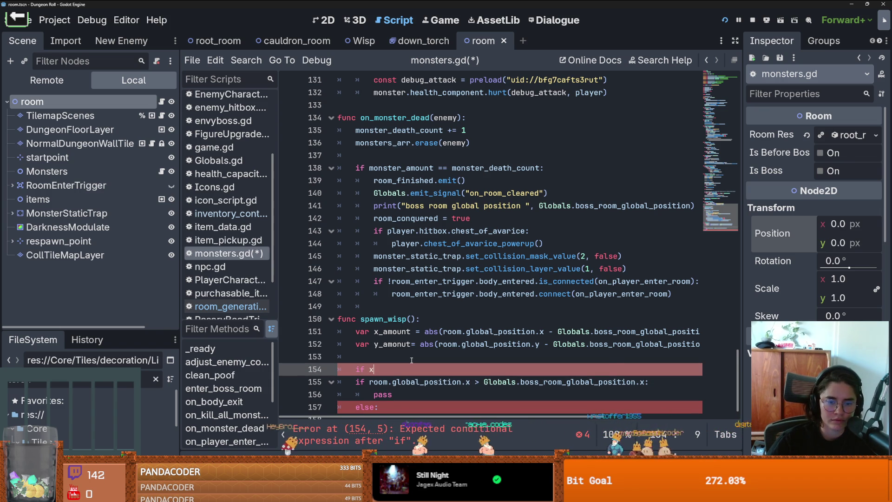
{"action": "type", "text": "_amount "}
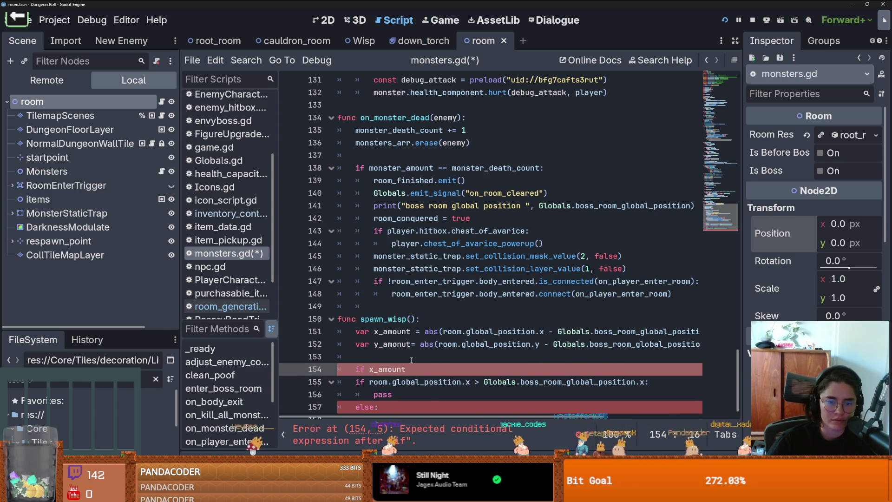
{"action": "type", "text": "> y"}
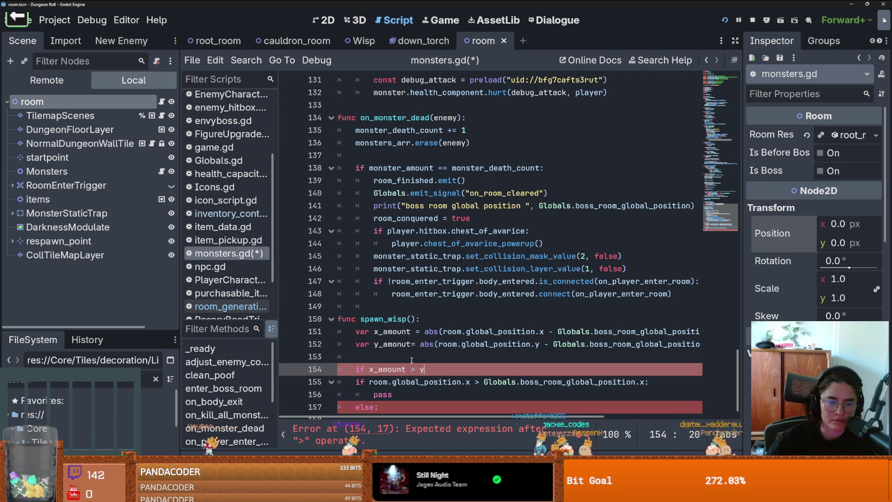
{"action": "key", "text": "Return"}
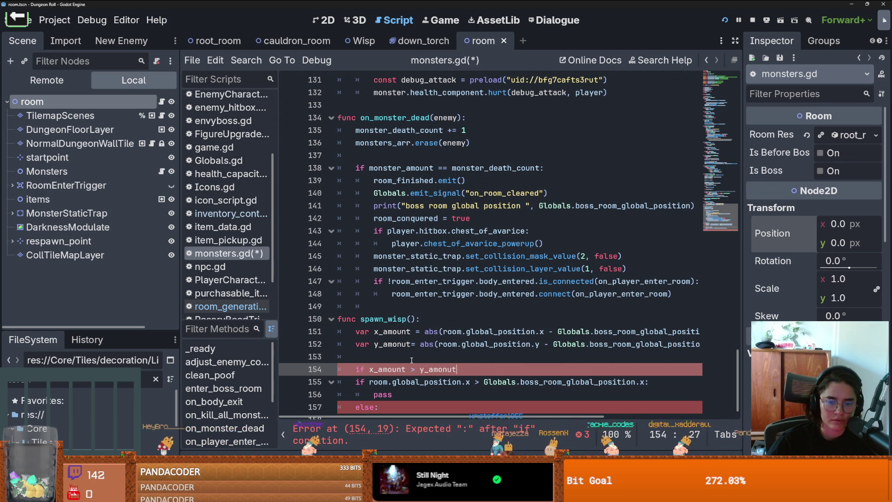
Step: Correct the misspelled amonut to amount and indent the original if and pass under it
{"action": "double_click", "coordinate": [404, 333]}
{"action": "mouse_move", "coordinate": [411, 331]}
{"action": "left_mouse_down"}
{"action": "mouse_move", "coordinate": [383, 331]}
{"action": "mouse_move", "coordinate": [383, 344]}
{"action": "left_mouse_up"}
{"action": "key", "text": "ctrl+c"}
{"action": "key", "text": "ctrl+v"}
{"action": "left_click_drag", "start_coordinate": [430, 370], "coordinate": [457, 369]}
{"action": "key", "text": "ctrl+v"}
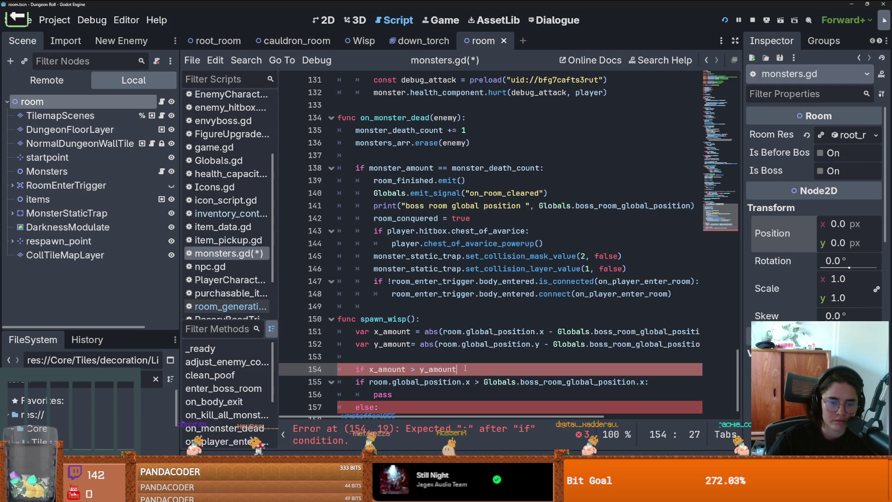
{"action": "left_click_drag", "start_coordinate": [344, 381], "coordinate": [409, 394]}
{"action": "key", "text": "Tab"}
Step: Turn else into 'elif x_amount < y_amount:' with a y-position comparison, and save
{"action": "left_click", "coordinate": [381, 394]}
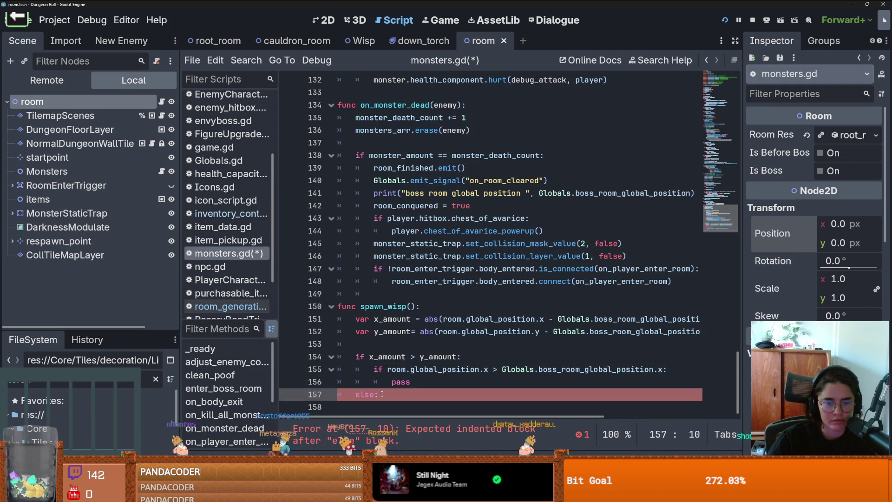
{"action": "key", "text": "BackSpace"}
{"action": "type", "text": "f x_amount < "}
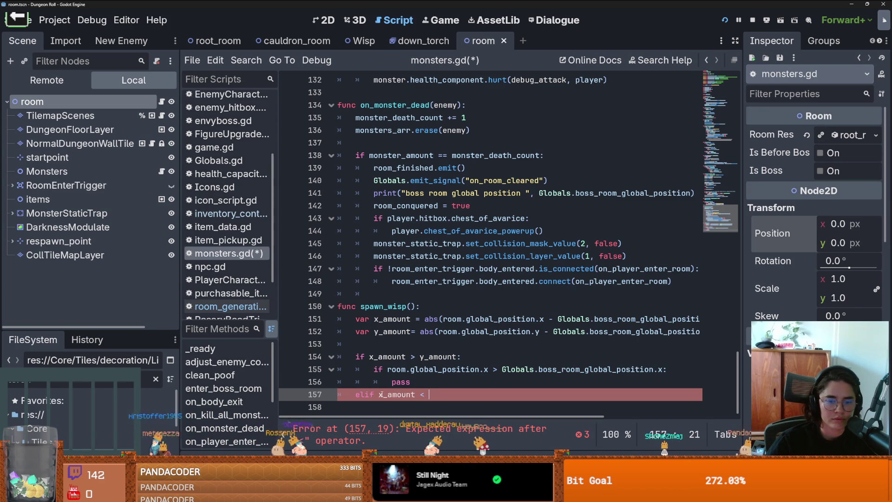
{"action": "type", "text": "y_amount:"}
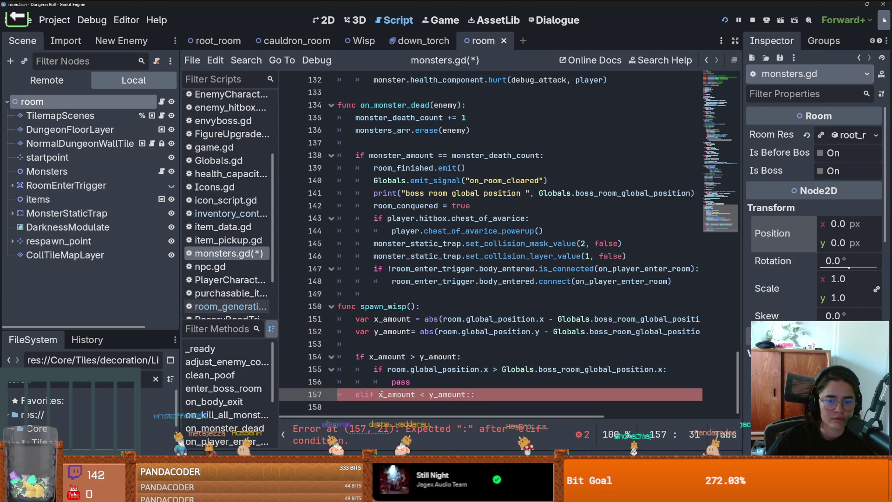
{"action": "key", "text": "Return"}
{"action": "type", "text": "if"}
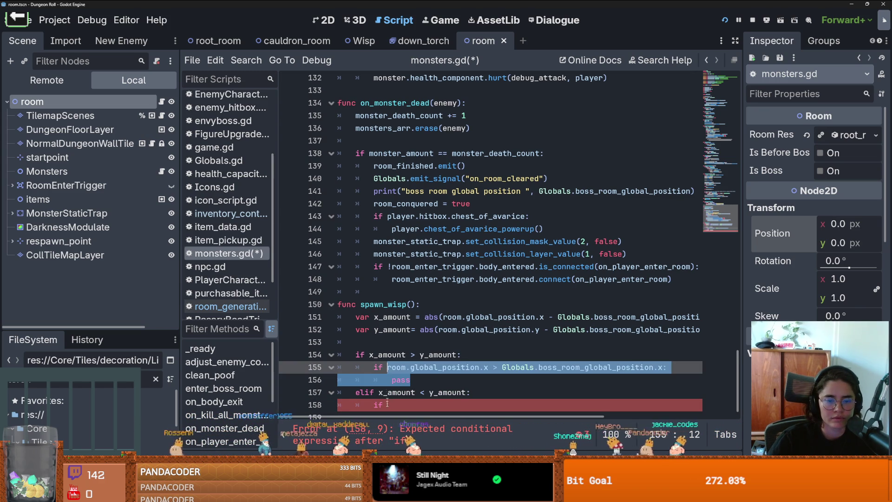
{"action": "key", "text": "ctrl+v"}
{"action": "left_click", "coordinate": [488, 394]}
{"action": "key", "text": "BackSpace"}
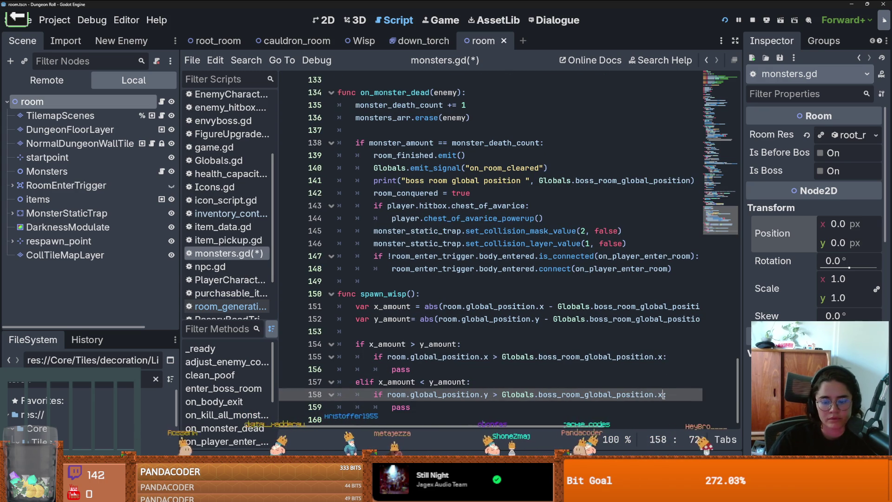
{"action": "type", "text": ":"}
{"action": "key", "text": "ctrl+s"}
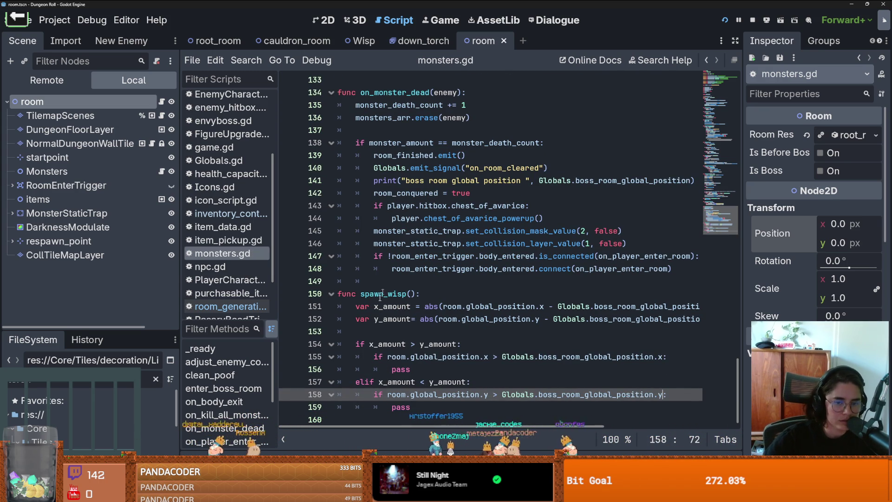
Step: Add else branches after the pass in both if blocks of spawn_wisp() and save monsters.gd
{"action": "left_click", "coordinate": [421, 370]}
{"action": "key", "text": "Return"}
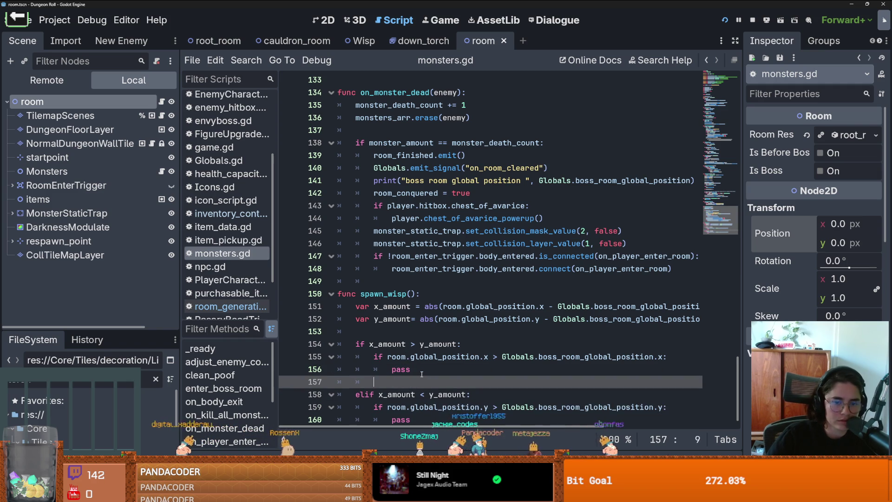
{"action": "type", "text": "else:"}
{"action": "key", "text": "Return"}
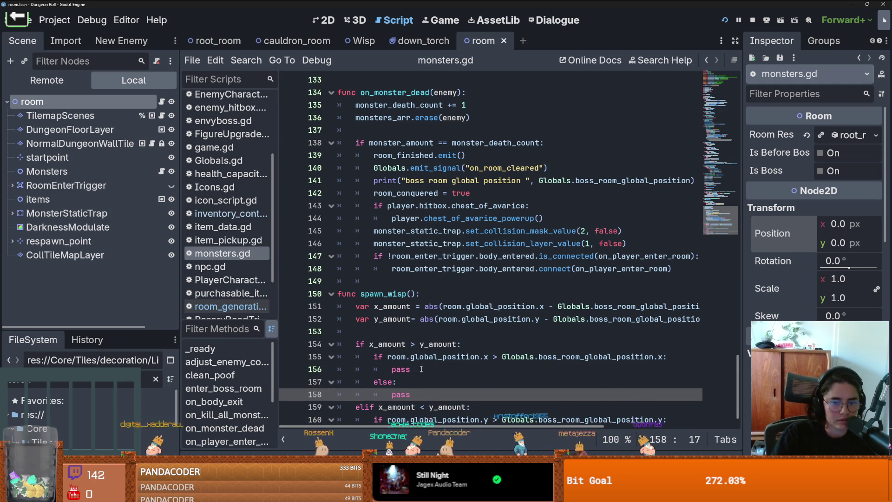
{"action": "left_click", "coordinate": [421, 370]}
{"action": "left_click", "coordinate": [420, 407]}
{"action": "key", "text": "Down"}
{"action": "key", "text": "Down"}
{"action": "key", "text": "Return"}
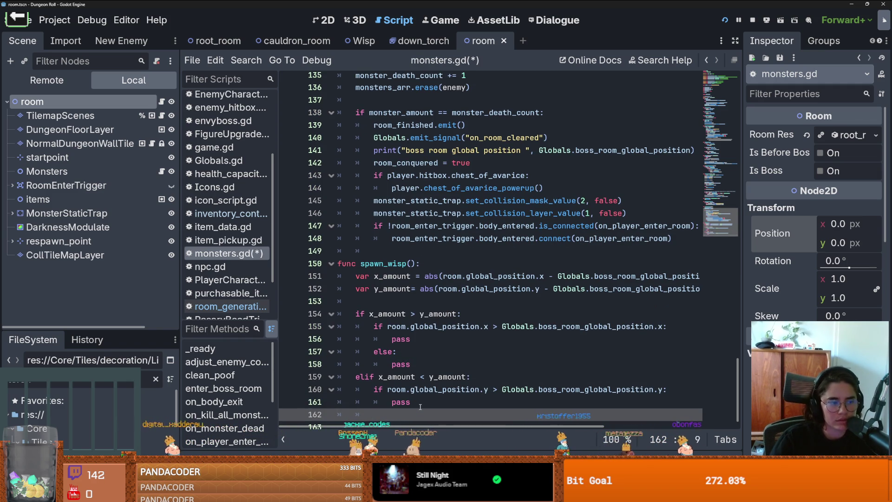
{"action": "type", "text": "else:"}
{"action": "key", "text": "Return"}
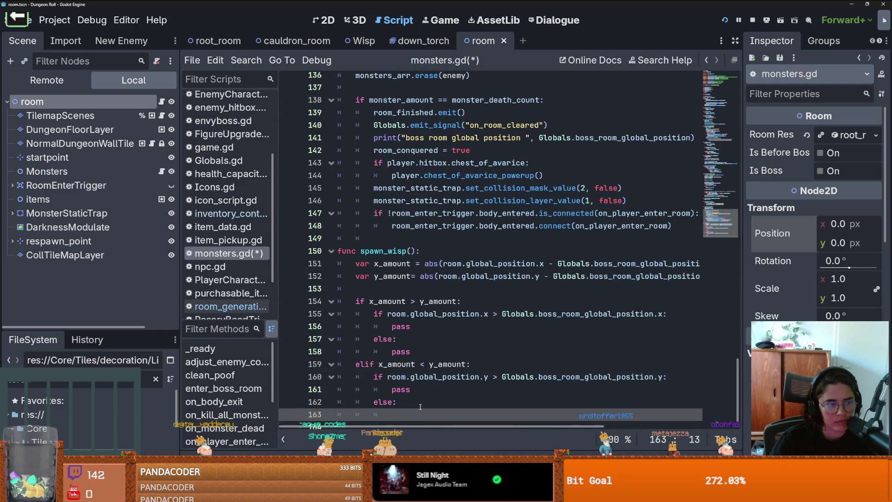
{"action": "key", "text": "ctrl+s"}
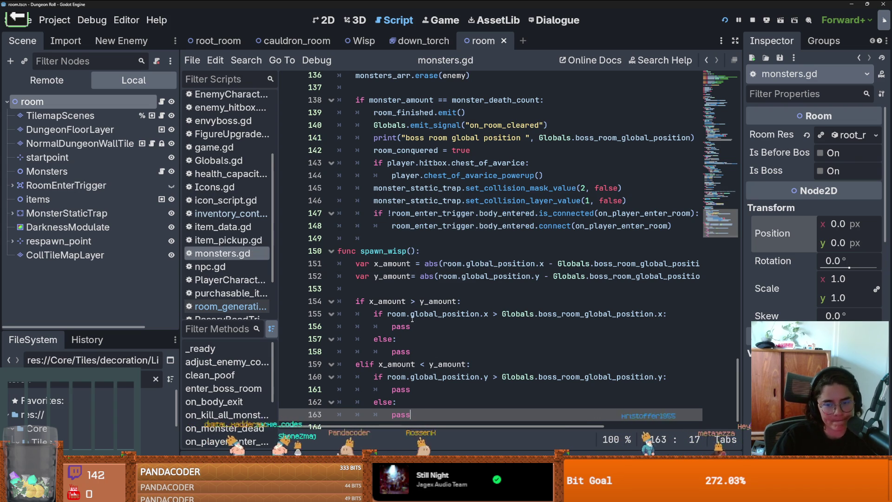
Step: Add a #left comment under the else pass on line 156
{"action": "left_click_drag", "start_coordinate": [391, 315], "coordinate": [466, 314]}
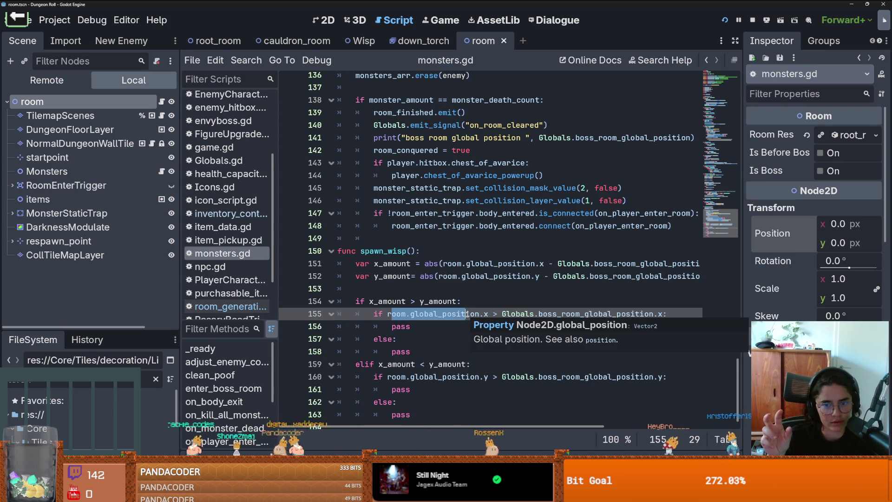
{"action": "double_click", "coordinate": [404, 327]}
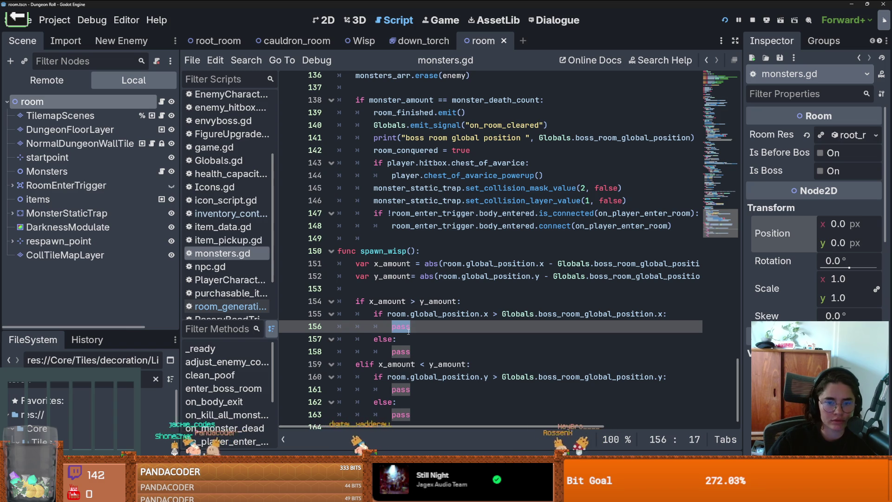
{"action": "key", "text": "Down"}
{"action": "key", "text": "Down"}
{"action": "key", "text": "Up"}
{"action": "key", "text": "Up"}
{"action": "key", "text": "Home"}
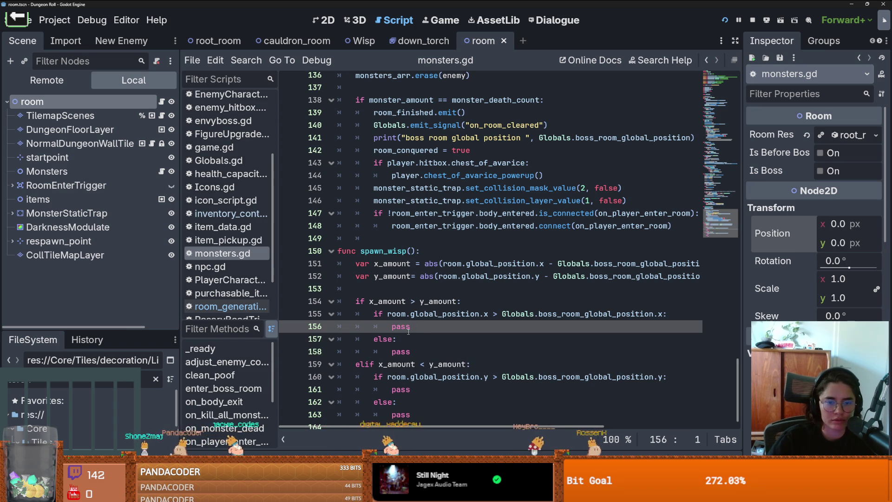
{"action": "left_click", "coordinate": [415, 328]}
{"action": "key", "text": "Return"}
{"action": "type", "text": "#le"}
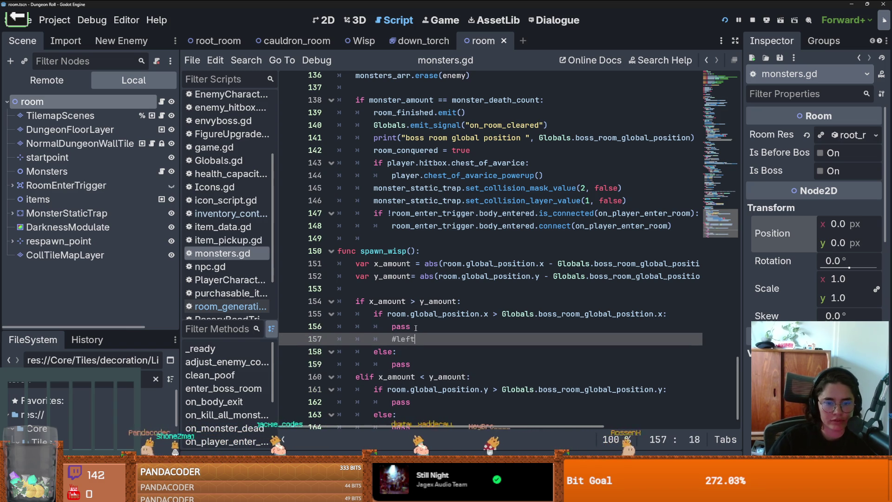
{"action": "type", "text": "ft"}
{"action": "key", "text": "Down"}
{"action": "key", "text": "Down"}
{"action": "key", "text": "Down"}
{"action": "key", "text": "ctrl+v"}
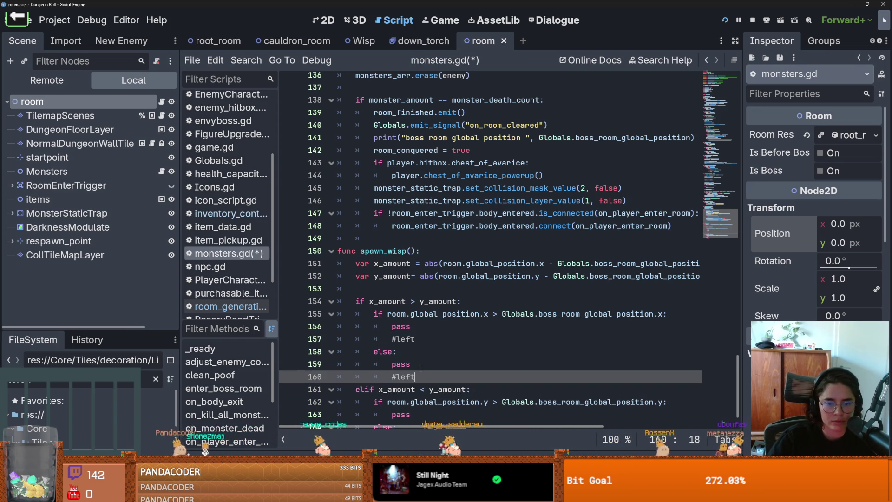
Step: Add a #right comment and open a new line after the pass on line 163
{"action": "type", "text": "right"}
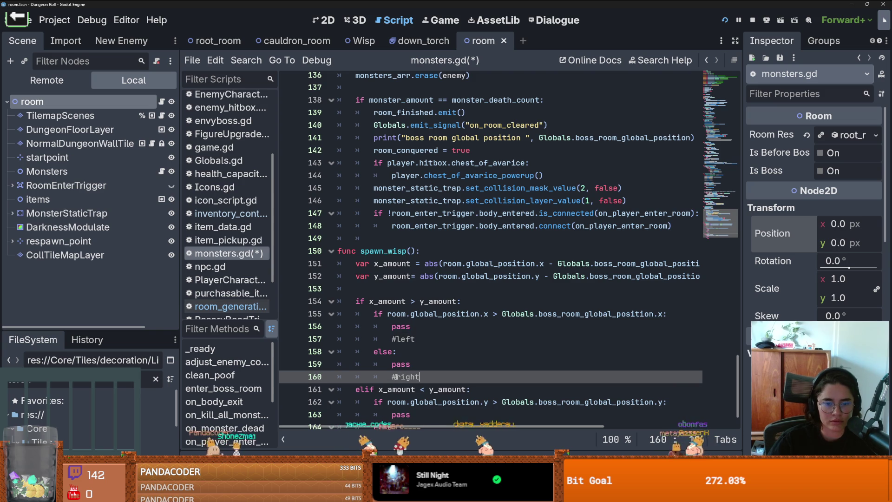
{"action": "scroll", "coordinate": [395, 376], "scroll_direction": "down", "scroll_amount": 1}
{"action": "left_click", "coordinate": [419, 382]}
{"action": "key", "text": "Return"}
{"action": "left_click_drag", "start_coordinate": [418, 396], "coordinate": [398, 396]}
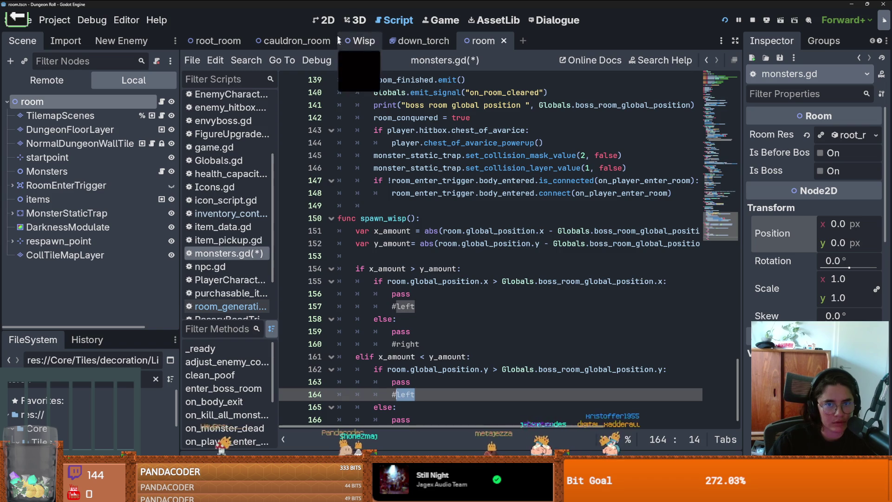
{"action": "key", "text": "ctrl+F1"}
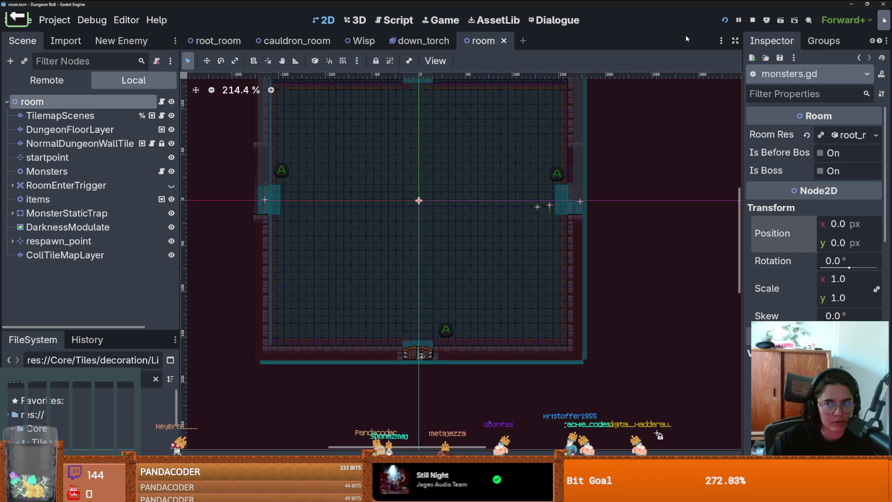
Step: Close the cauldron_room scene tab and open Dungeon.tscn from the FileSystem panel
{"action": "left_click", "coordinate": [331, 41]}
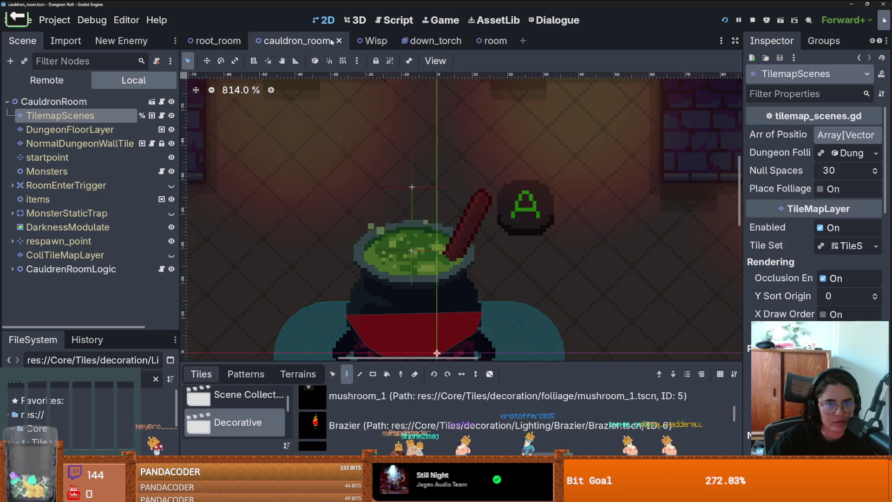
{"action": "left_click", "coordinate": [339, 41]}
{"action": "left_click", "coordinate": [72, 345]}
{"action": "type", "text": "torch"}
{"action": "left_click_drag", "start_coordinate": [89, 288], "coordinate": [88, 127]}
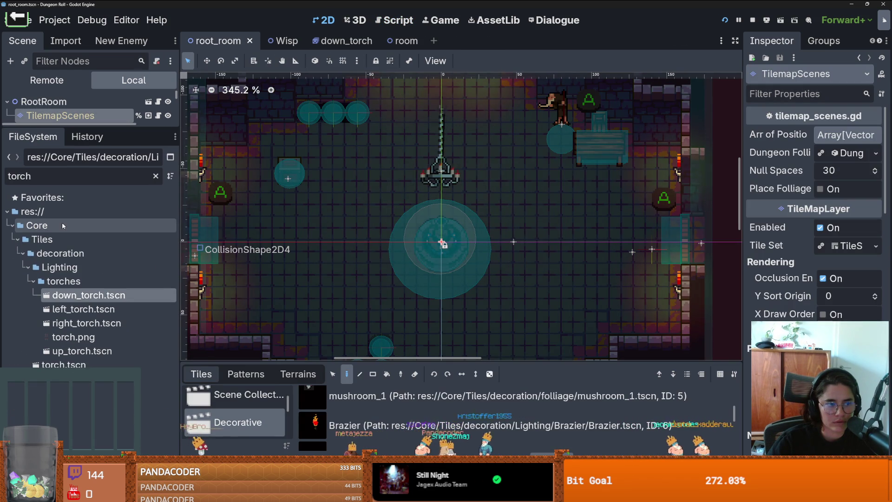
{"action": "left_click", "coordinate": [155, 176]}
{"action": "scroll", "coordinate": [139, 279], "scroll_direction": "up", "scroll_amount": 5}
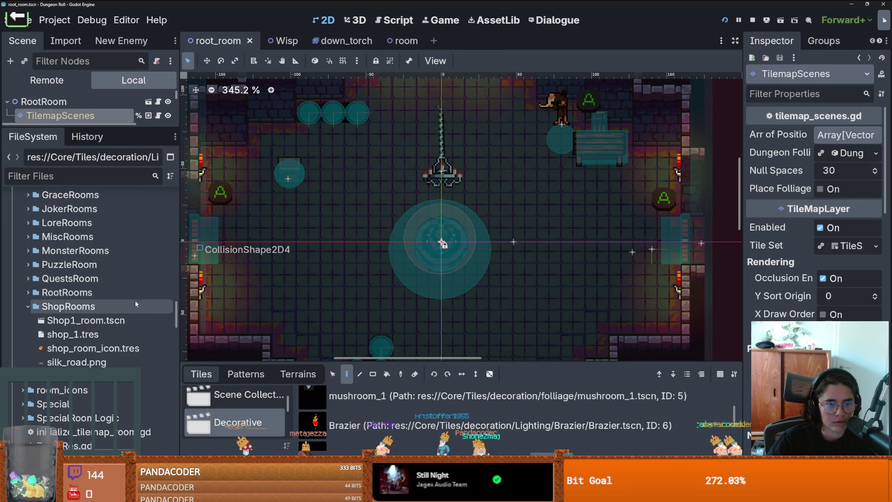
{"action": "scroll", "coordinate": [171, 310], "scroll_direction": "up", "scroll_amount": 10}
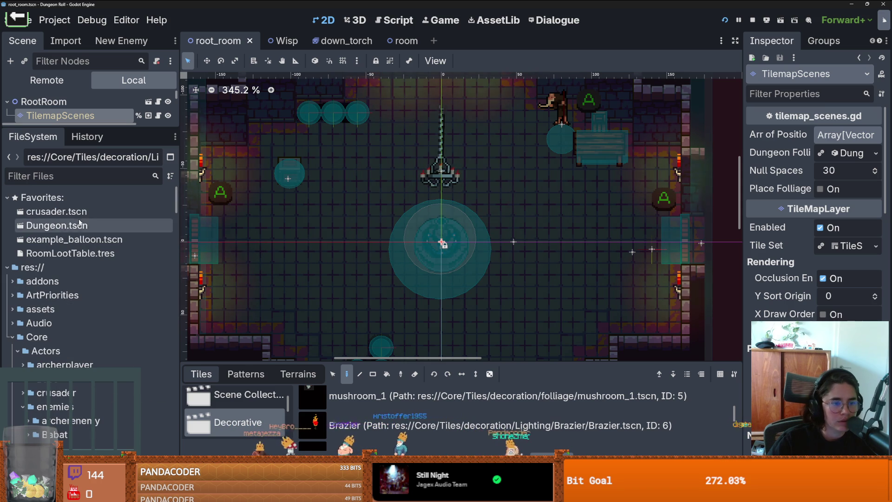
{"action": "double_click", "coordinate": [66, 226]}
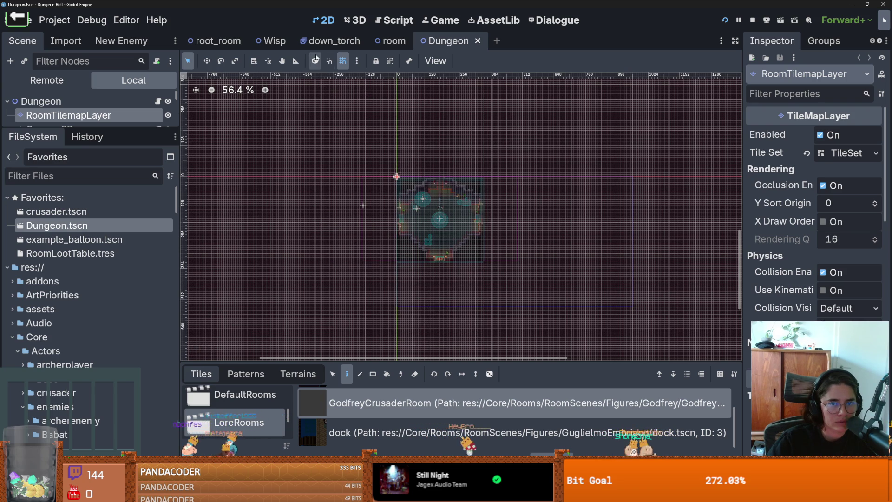
Step: Return to the room scene and reopen monsters.gd at the comment on line 164
{"action": "left_click", "coordinate": [393, 41]}
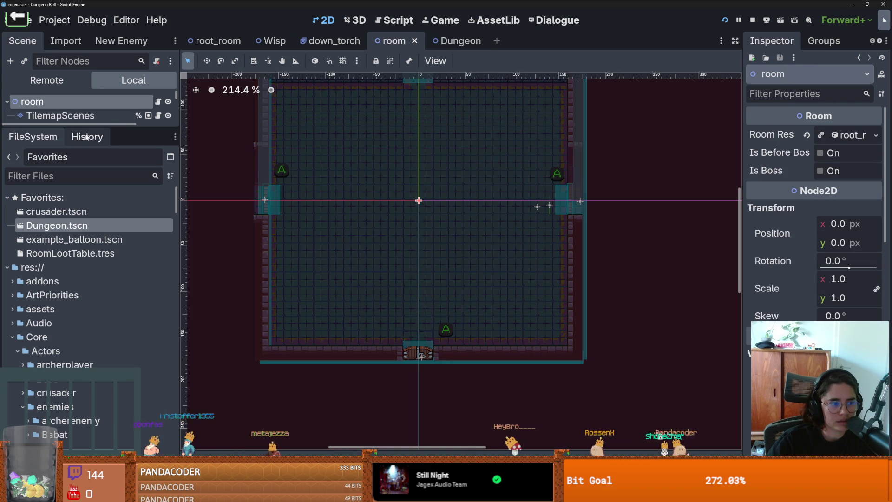
{"action": "left_click_drag", "start_coordinate": [84, 133], "coordinate": [84, 404]}
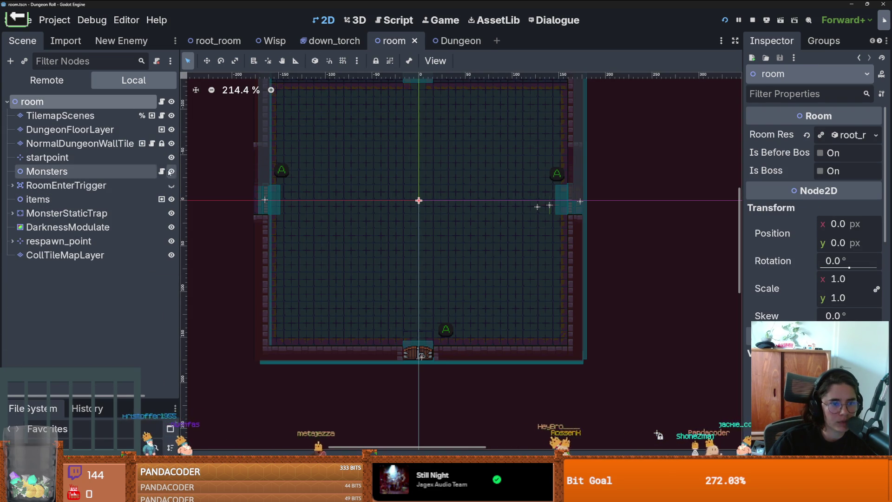
{"action": "left_click", "coordinate": [162, 171]}
{"action": "scroll", "coordinate": [432, 379], "scroll_direction": "down", "scroll_amount": 1}
{"action": "left_click", "coordinate": [432, 379]}
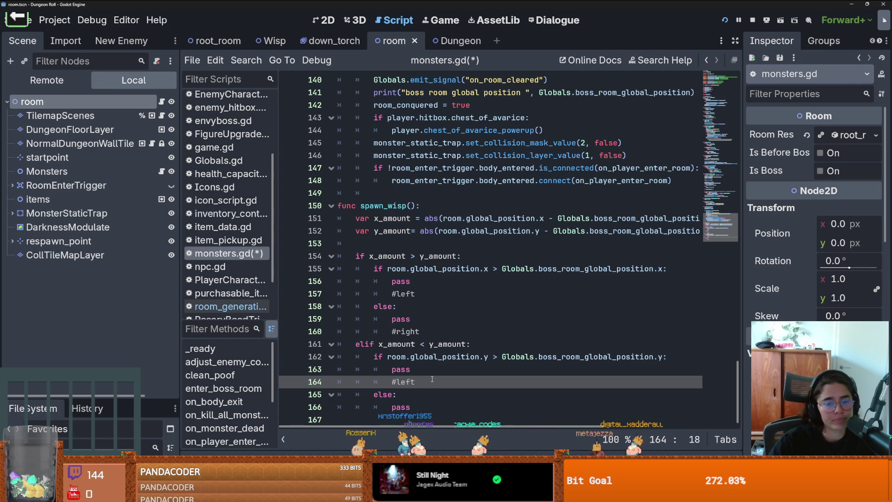
Step: Change the line-164 comment to #up and open a new line after the last pass
{"action": "type", "text": "up"}
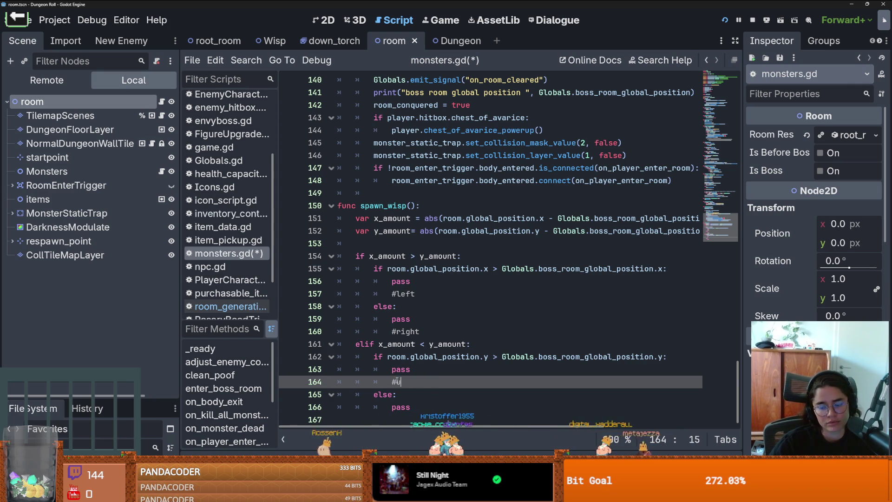
{"action": "left_click", "coordinate": [415, 407]}
{"action": "key", "text": "Return"}
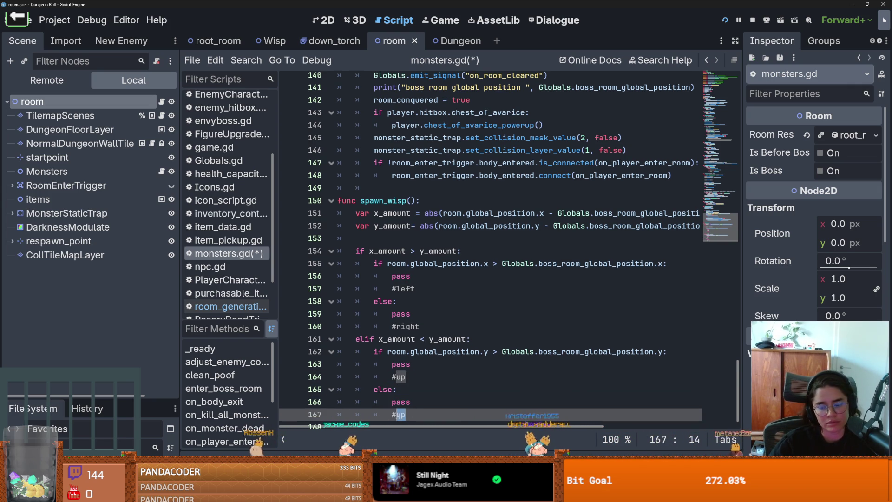
Step: Start a wisp variable near line 153, then delete it, leaving a blank line
{"action": "left_click", "coordinate": [426, 236]}
{"action": "key", "text": "Return"}
{"action": "key", "text": "Return"}
{"action": "key", "text": "Up"}
{"action": "type", "text": "v"}
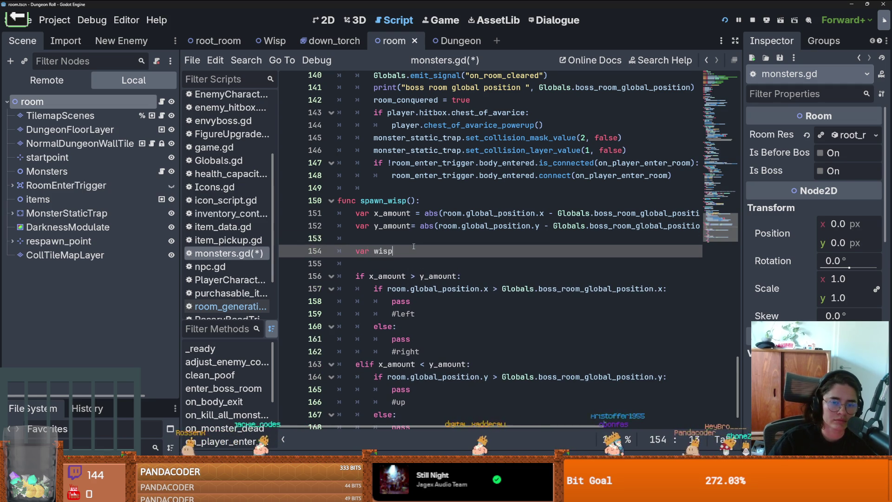
{"action": "type", "text": "="}
{"action": "key", "text": "Escape"}
{"action": "key", "text": "Up"}
{"action": "key", "text": "ctrl+x"}
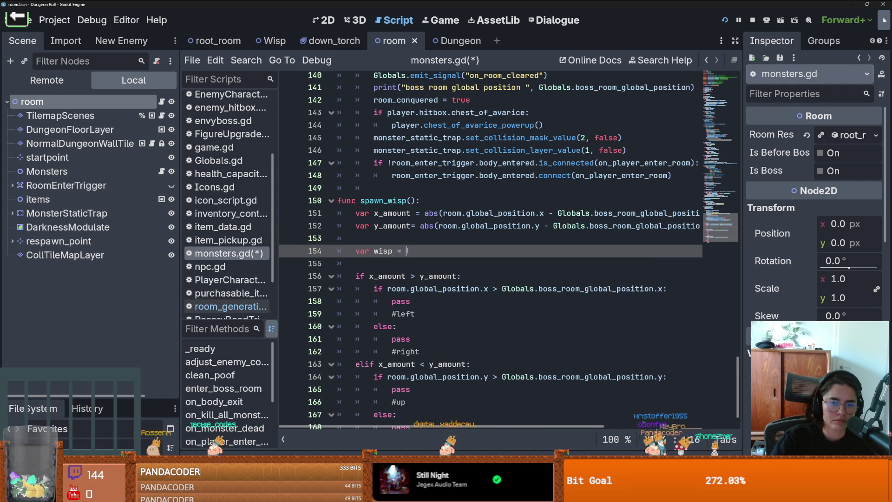
{"action": "left_click", "coordinate": [305, 243]}
{"action": "key", "text": "BackSpace"}
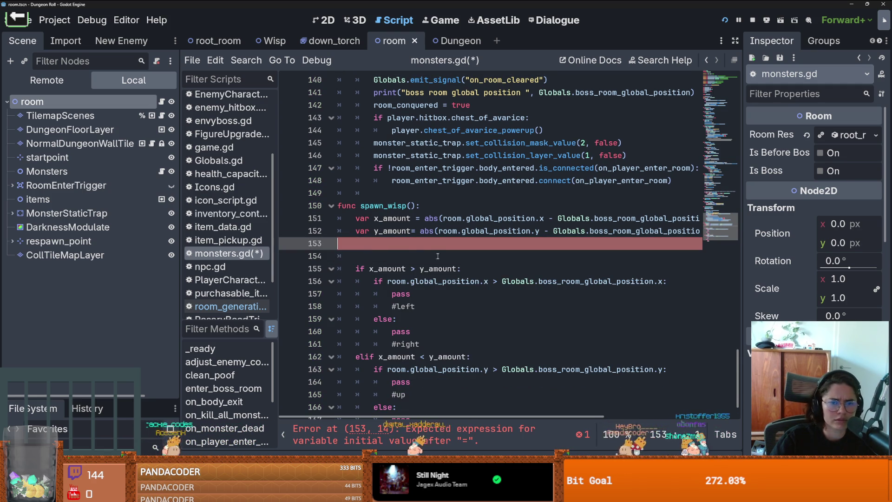
{"action": "key", "text": "Return"}
{"action": "scroll", "coordinate": [403, 134], "scroll_direction": "up", "scroll_amount": 20}
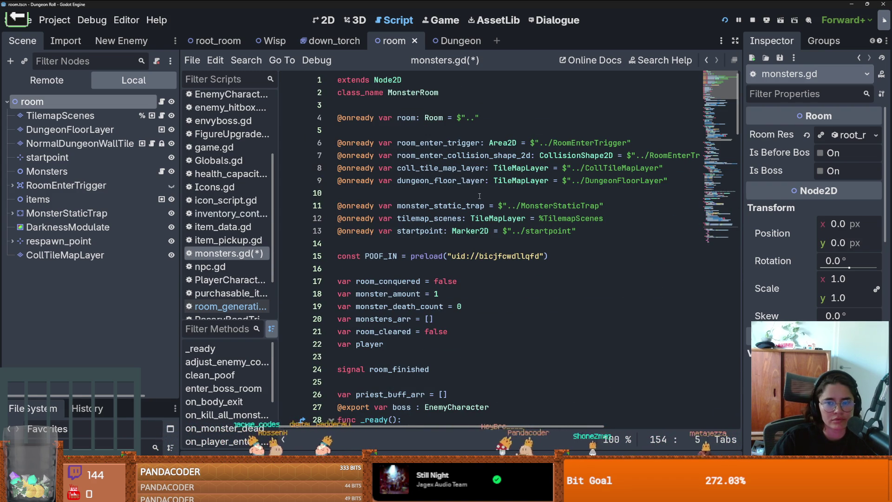
{"action": "scroll", "coordinate": [479, 196], "scroll_direction": "right", "scroll_amount": 3}
{"action": "scroll", "coordinate": [479, 195], "scroll_direction": "left", "scroll_amount": 3}
{"action": "left_click", "coordinate": [477, 195]}
{"action": "key", "text": "Return"}
{"action": "mouse_move", "coordinate": [56, 115]}
{"action": "left_mouse_down"}
{"action": "mouse_move", "coordinate": [400, 212]}
{"action": "mouse_move", "coordinate": [140, 100]}
{"action": "mouse_move", "coordinate": [87, 114]}
{"action": "left_mouse_up"}
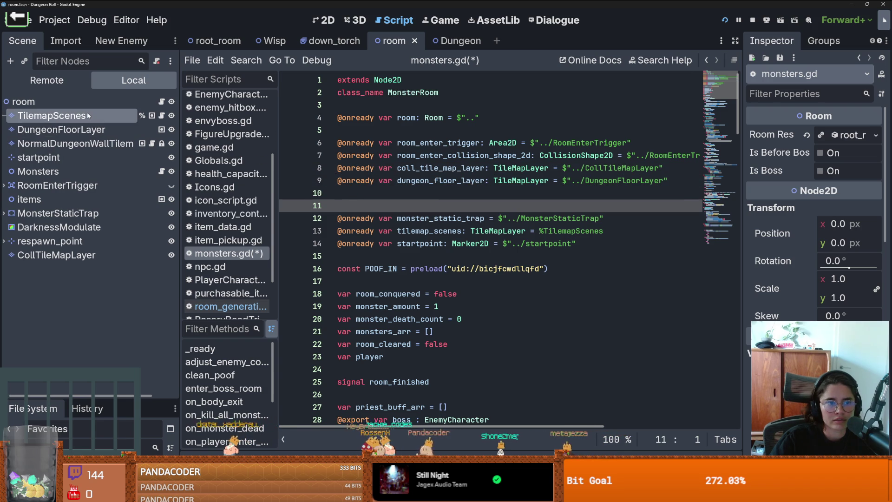
{"action": "double_click", "coordinate": [88, 115]}
Step: Open monsters.gd and start a %TilemapScenes.set_cell call inside spawn_wisp()
{"action": "left_click", "coordinate": [144, 144]}
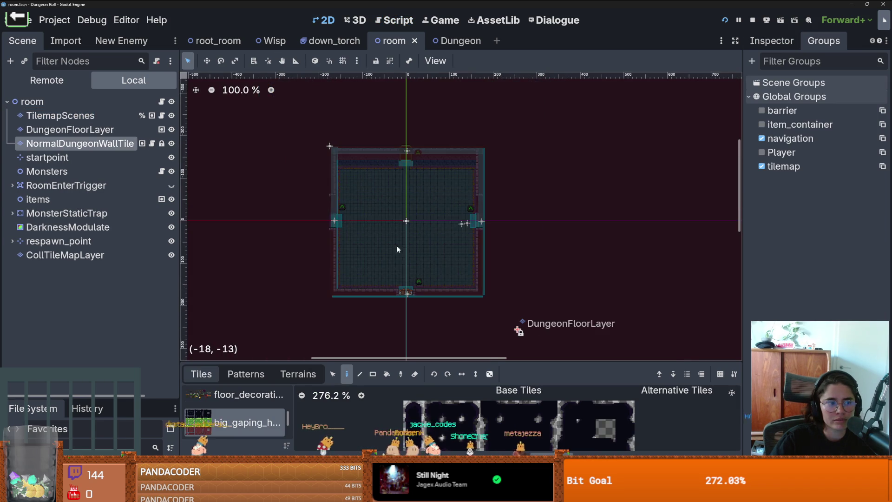
{"action": "scroll", "coordinate": [412, 275], "scroll_direction": "up", "scroll_amount": 6}
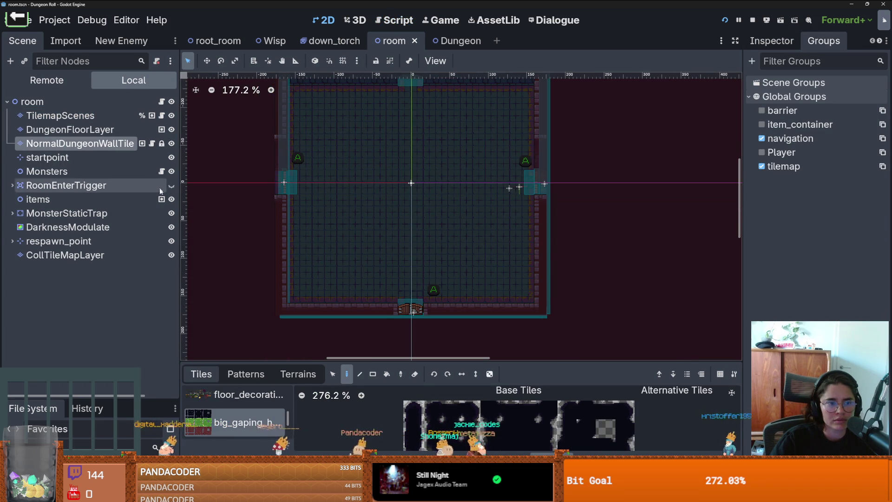
{"action": "left_click", "coordinate": [161, 172]}
{"action": "scroll", "coordinate": [448, 254], "scroll_direction": "down", "scroll_amount": 20}
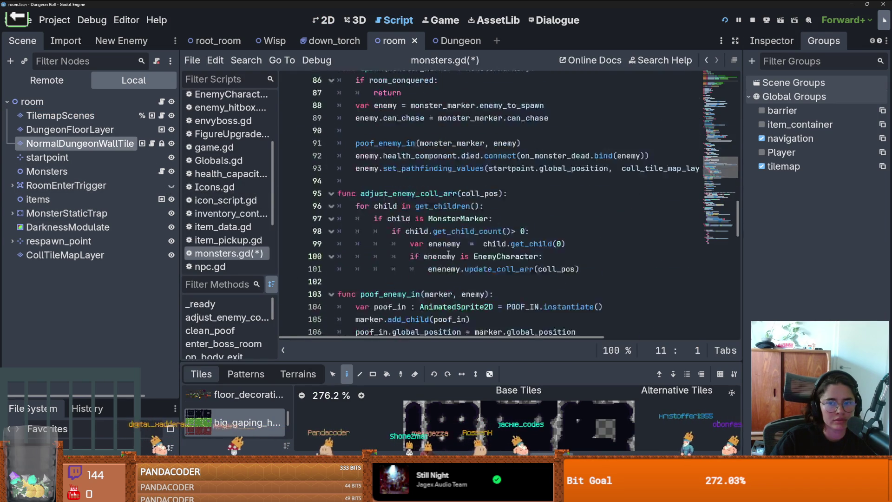
{"action": "scroll", "coordinate": [448, 253], "scroll_direction": "down", "scroll_amount": 10}
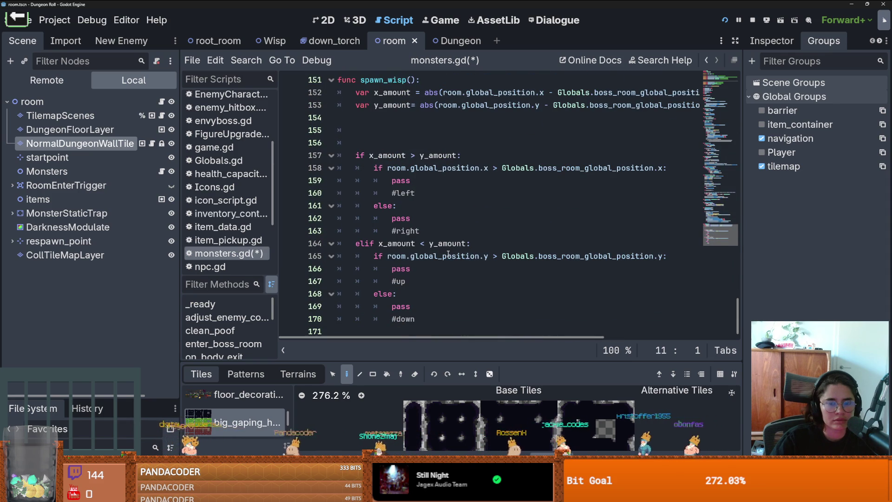
{"action": "scroll", "coordinate": [385, 177], "scroll_direction": "up", "scroll_amount": 1}
{"action": "left_click", "coordinate": [374, 156]}
{"action": "mouse_move", "coordinate": [59, 116]}
{"action": "left_mouse_down"}
{"action": "mouse_move", "coordinate": [364, 158]}
{"action": "mouse_move", "coordinate": [379, 167]}
{"action": "left_mouse_up"}
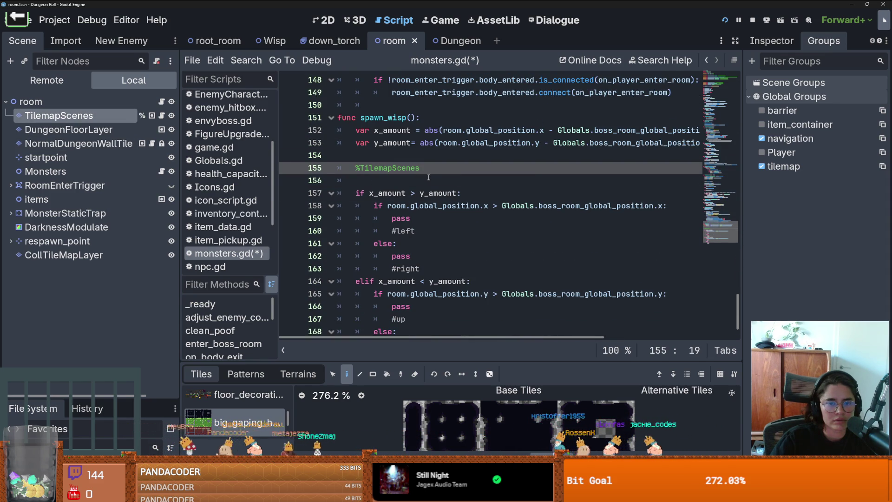
{"action": "type", "text": ".set_cell("}
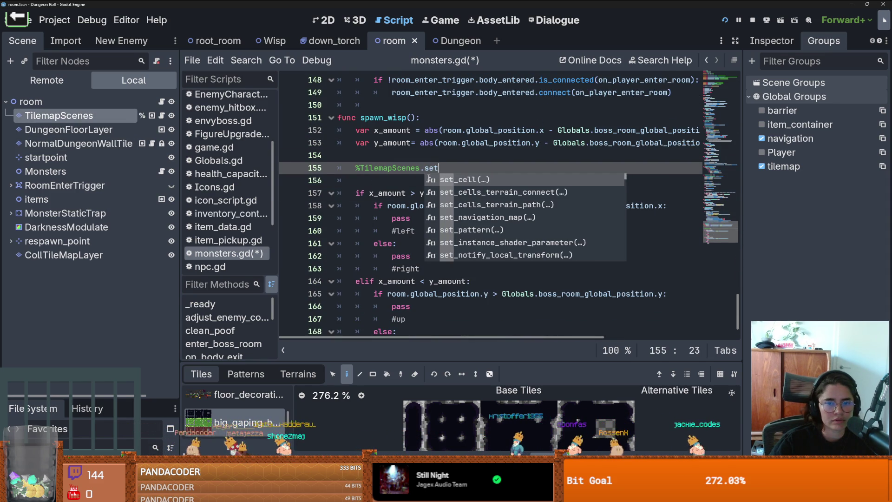
{"action": "key", "text": "Return"}
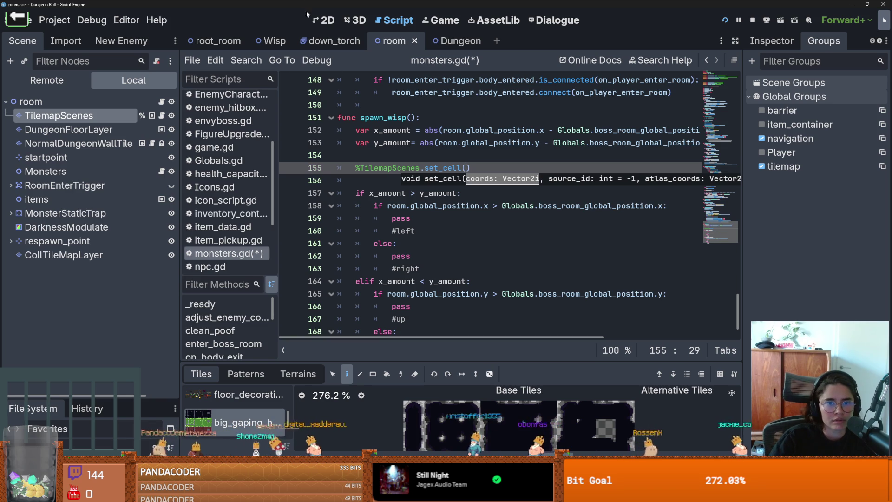
Step: Inspect the TilemapScenes tile sources in the 2D view, checking the south_door scene tile's ID
{"action": "key", "text": "ctrl+F1"}
{"action": "scroll", "coordinate": [442, 160], "scroll_direction": "up", "scroll_amount": 3}
{"action": "scroll", "coordinate": [424, 271], "scroll_direction": "down", "scroll_amount": 6}
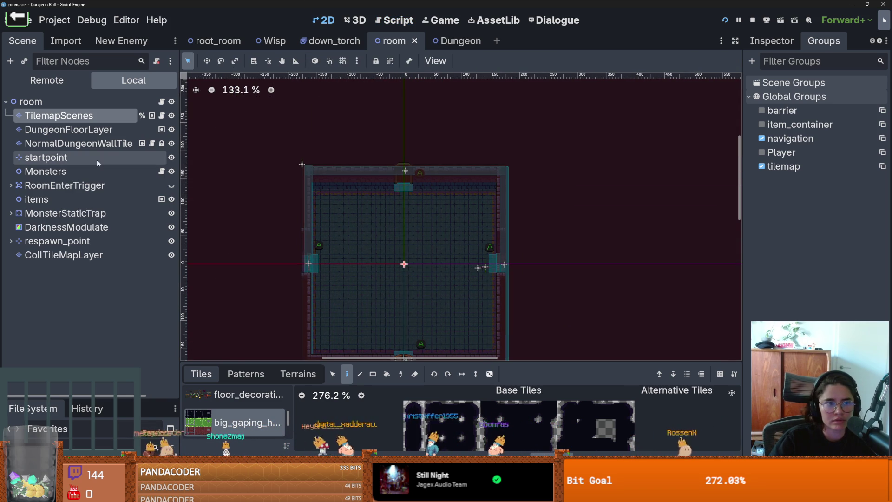
{"action": "left_click", "coordinate": [59, 116]}
{"action": "scroll", "coordinate": [260, 408], "scroll_direction": "down", "scroll_amount": 2}
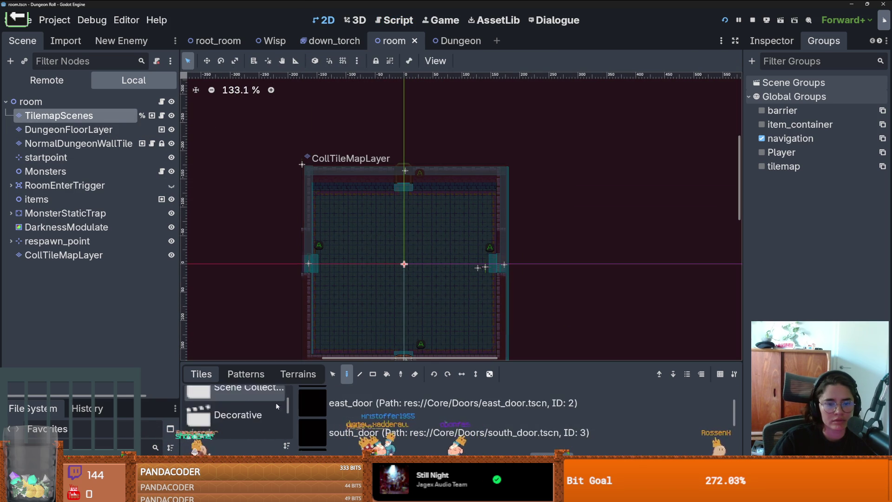
{"action": "left_click_drag", "start_coordinate": [279, 361], "coordinate": [283, 150]}
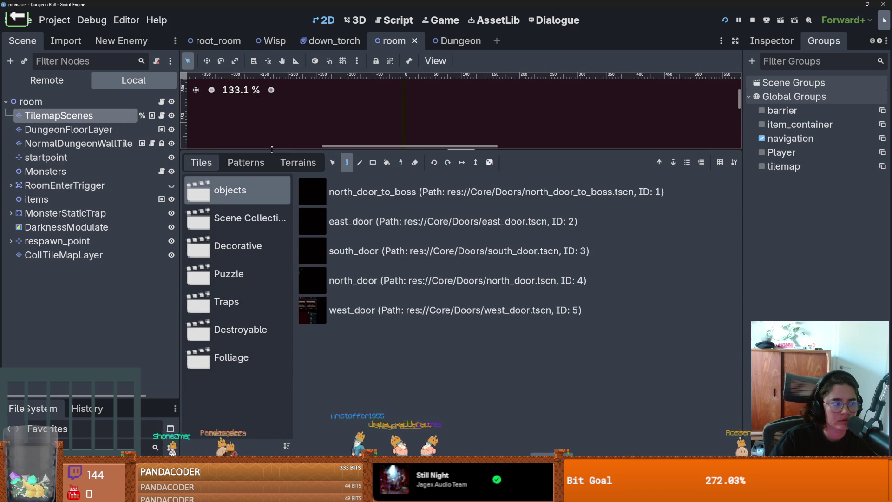
{"action": "left_click", "coordinate": [363, 255]}
{"action": "left_click_drag", "start_coordinate": [373, 154], "coordinate": [373, 365]}
{"action": "scroll", "coordinate": [421, 181], "scroll_direction": "up", "scroll_amount": 5}
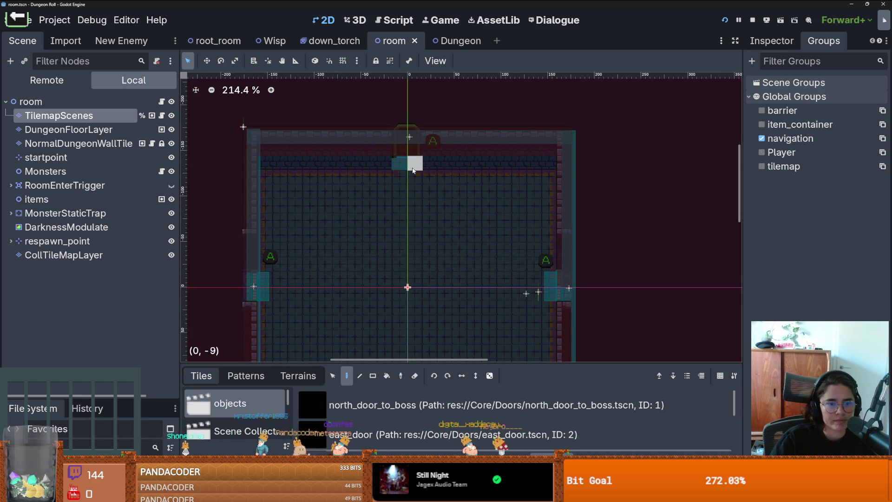
Step: Back in monsters.gd, delete the unfinished set_cell line
{"action": "left_click", "coordinate": [162, 172]}
{"action": "key", "text": "End"}
{"action": "key", "text": "shift+Home"}
{"action": "key", "text": "BackSpace"}
{"action": "scroll", "coordinate": [448, 220], "scroll_direction": "down", "scroll_amount": 1}
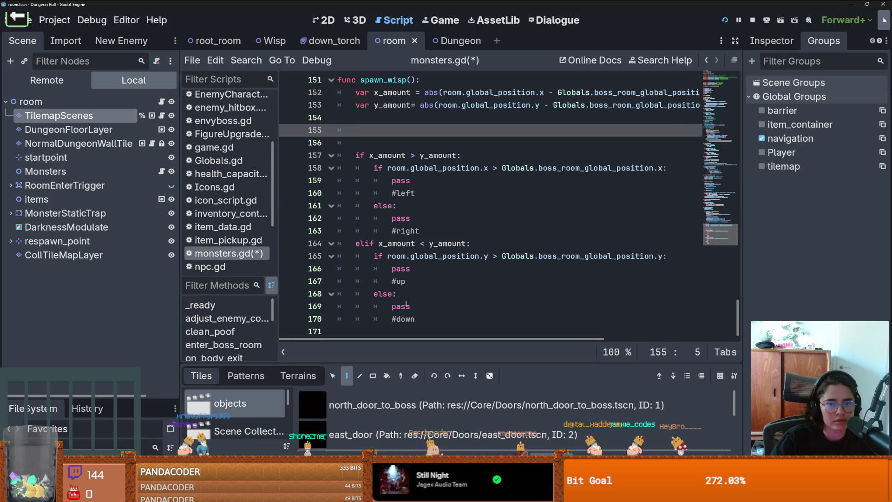
Step: Replace pass in the up and down branches with set_cell calls using Vector2(0,-9) and (0,9)
{"action": "double_click", "coordinate": [401, 269]}
{"action": "key", "text": "ctrl+v"}
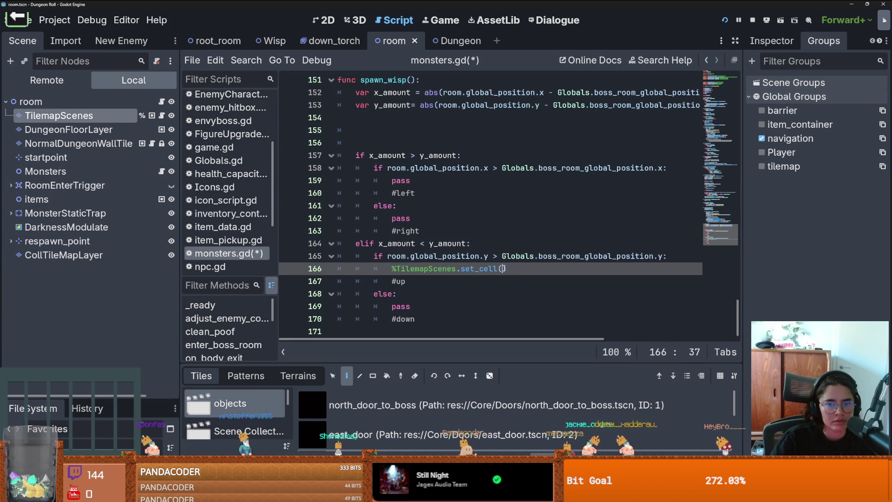
{"action": "type", "text": "Vector2(0m"}
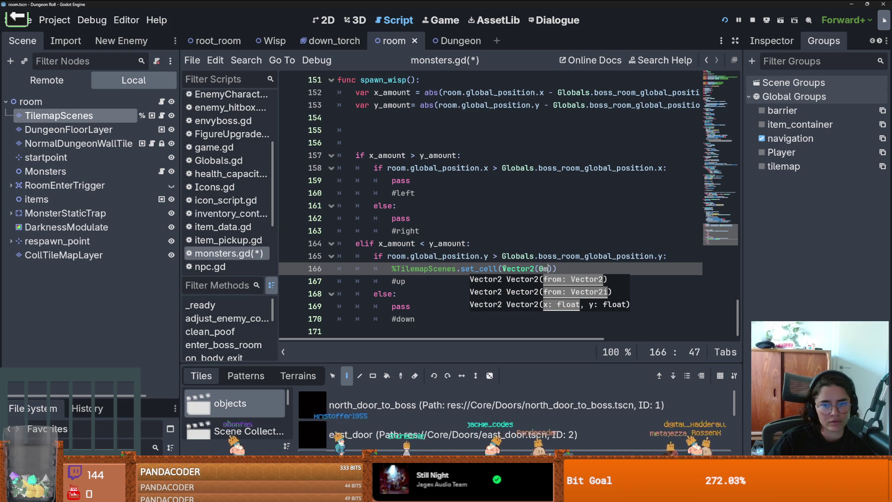
{"action": "key", "text": "BackSpace"}
{"action": "type", "text": ",-9"}
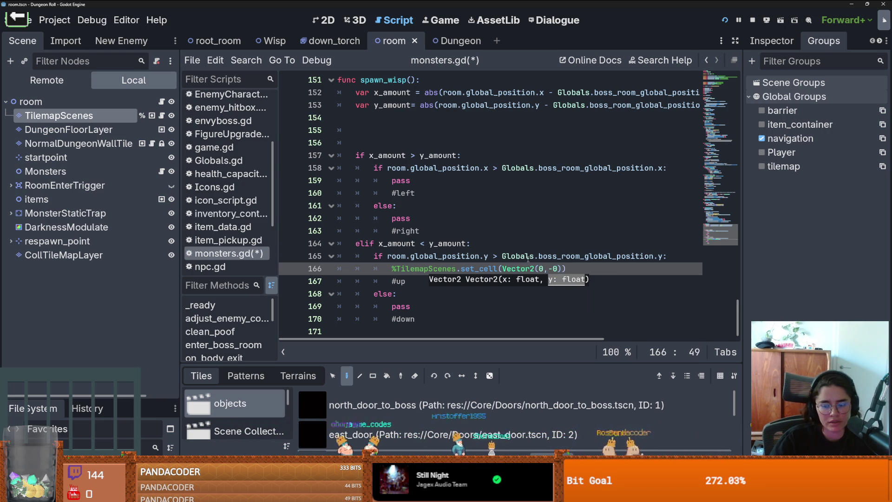
{"action": "left_click_drag", "start_coordinate": [565, 269], "coordinate": [386, 267]}
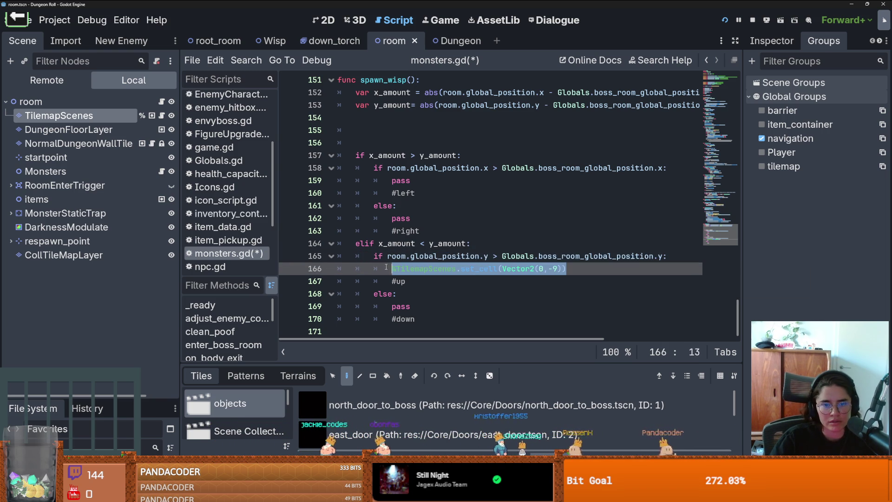
{"action": "key", "text": "ctrl+c"}
{"action": "double_click", "coordinate": [437, 301]}
{"action": "key", "text": "ctrl+v"}
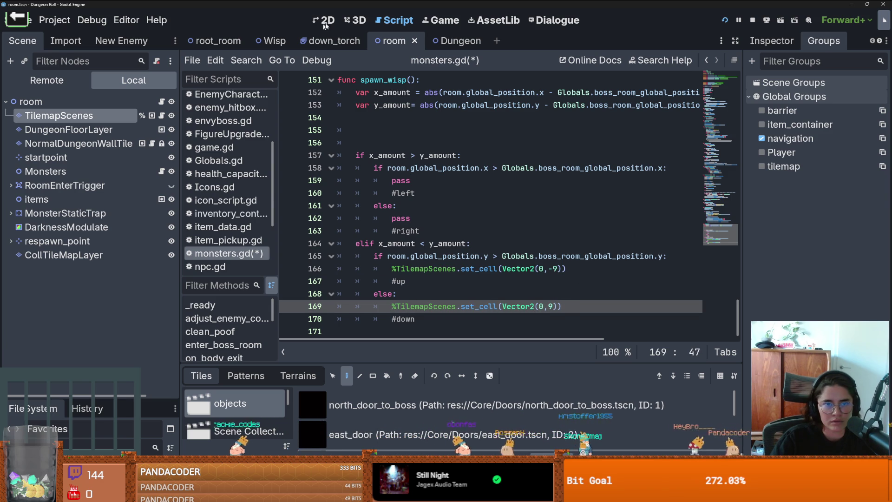
Step: After checking the root_room layout, give the left branch set_cell(Vector2(-10,-1)) and save
{"action": "left_click", "coordinate": [217, 40]}
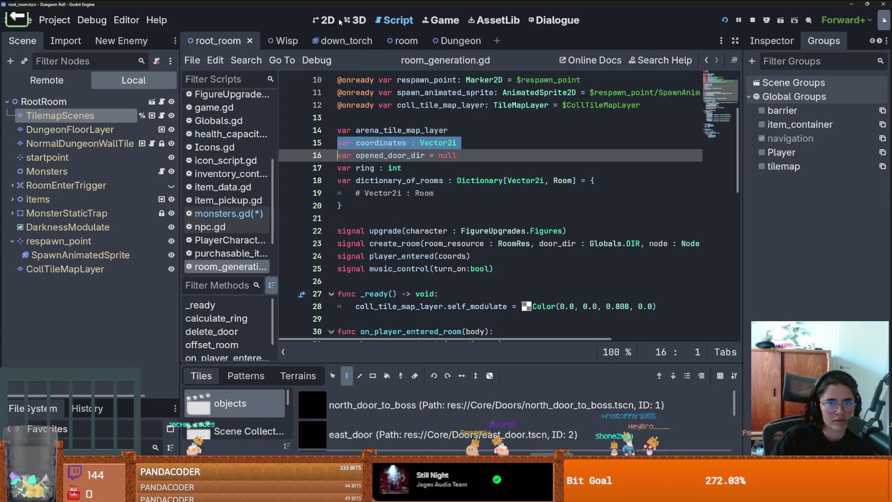
{"action": "left_click", "coordinate": [326, 19]}
{"action": "scroll", "coordinate": [395, 153], "scroll_direction": "down", "scroll_amount": 2}
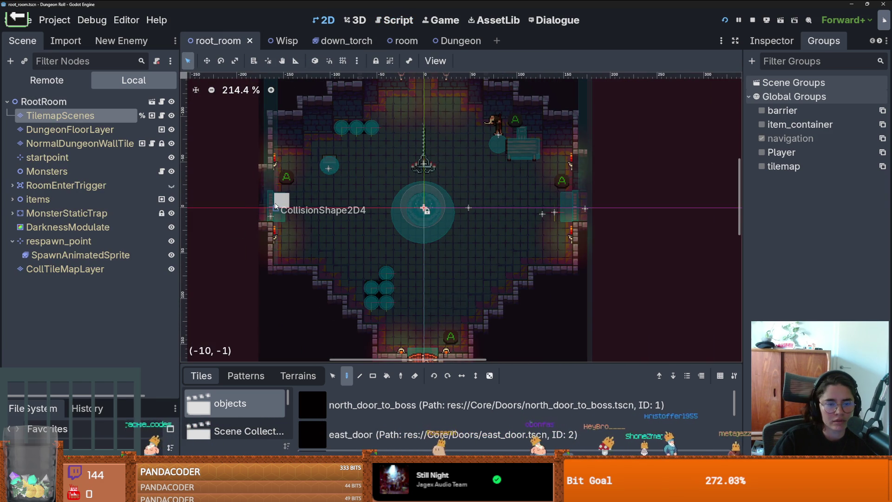
{"action": "left_click", "coordinate": [162, 171]}
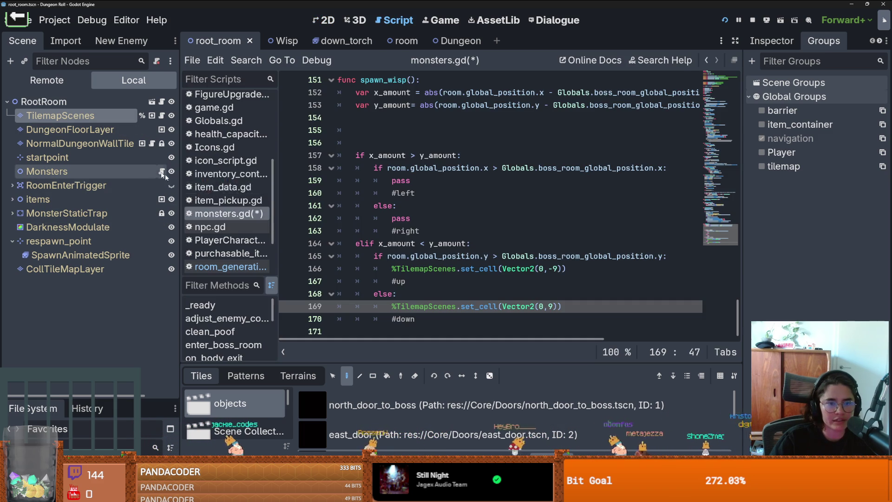
{"action": "left_click_drag", "start_coordinate": [566, 269], "coordinate": [394, 266]}
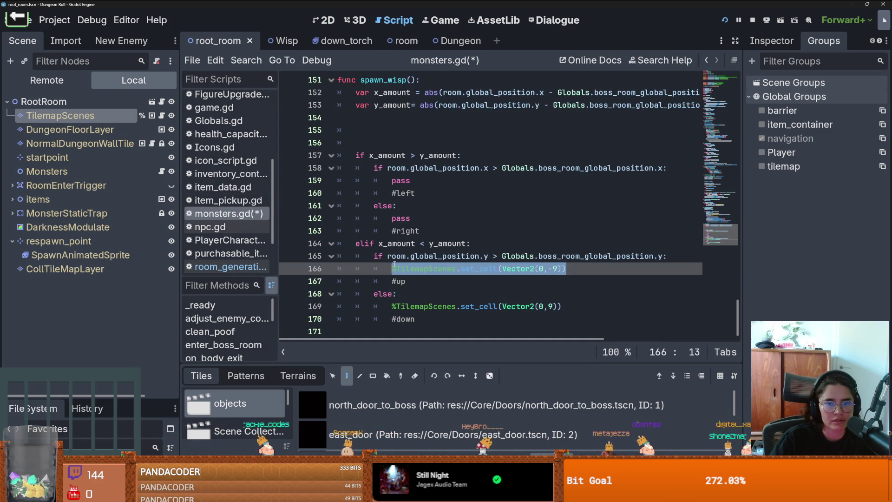
{"action": "key", "text": "ctrl+c"}
{"action": "double_click", "coordinate": [401, 180]}
{"action": "key", "text": "ctrl+v"}
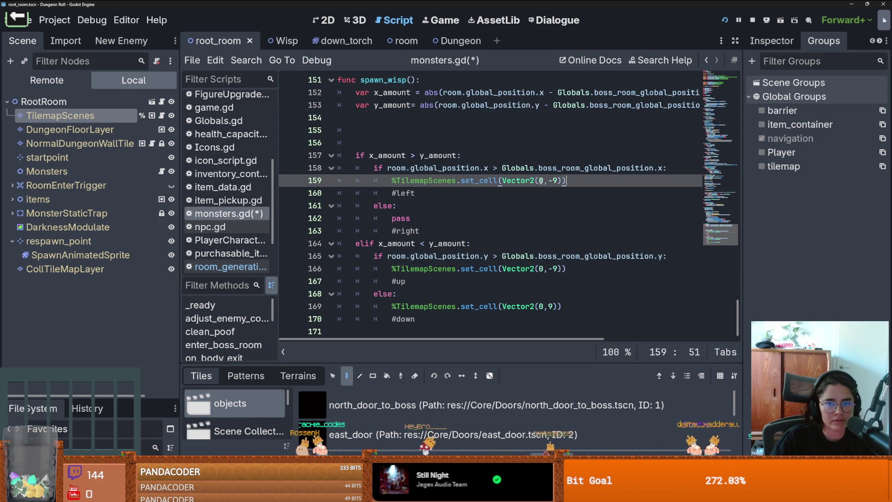
{"action": "key", "text": "BackSpace"}
{"action": "type", "text": "-10"}
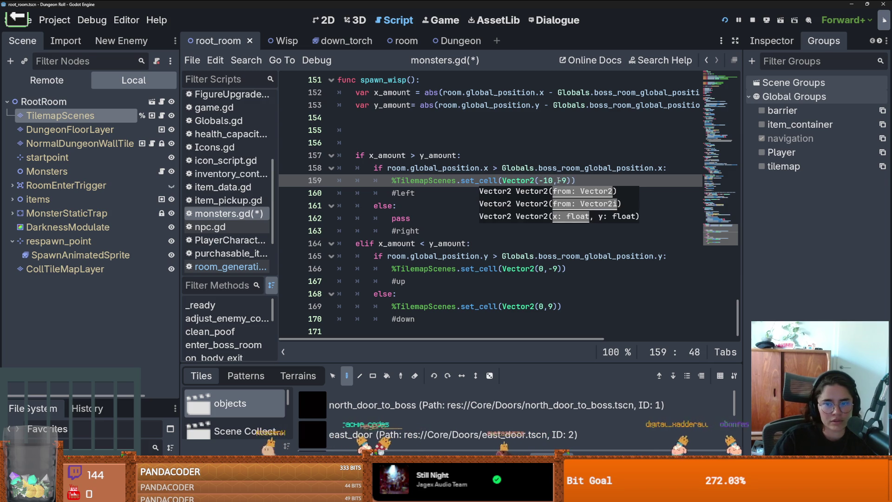
{"action": "left_click", "coordinate": [565, 181]}
{"action": "key", "text": "BackSpace"}
{"action": "type", "text": "1"}
{"action": "key", "text": "ctrl+s"}
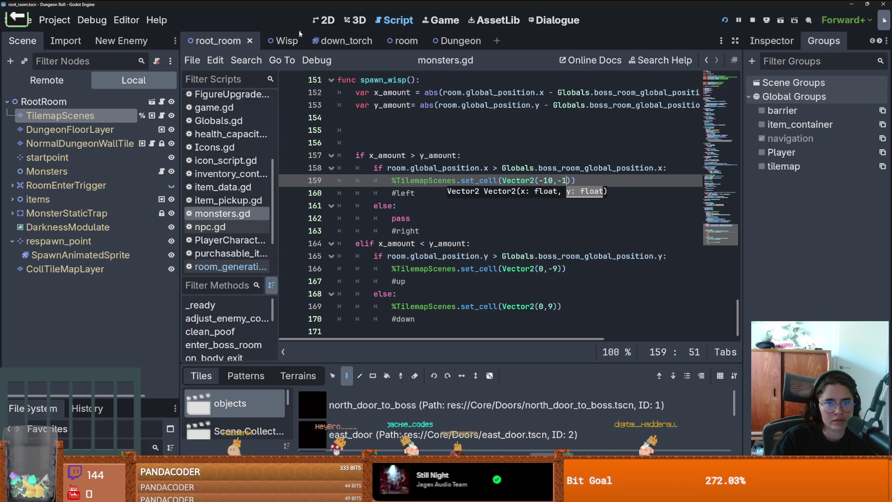
Step: Copy the left-branch set_cell call toward the right branch's pass and save the script
{"action": "left_click", "coordinate": [321, 20]}
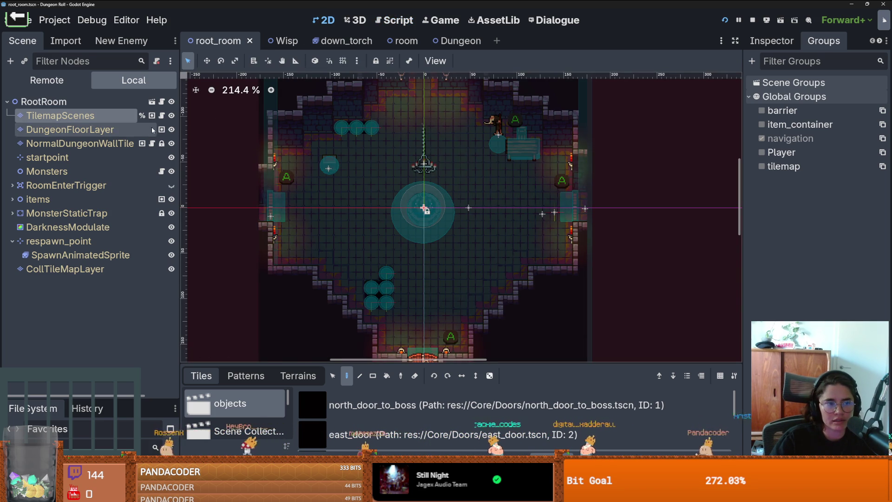
{"action": "left_click", "coordinate": [161, 172]}
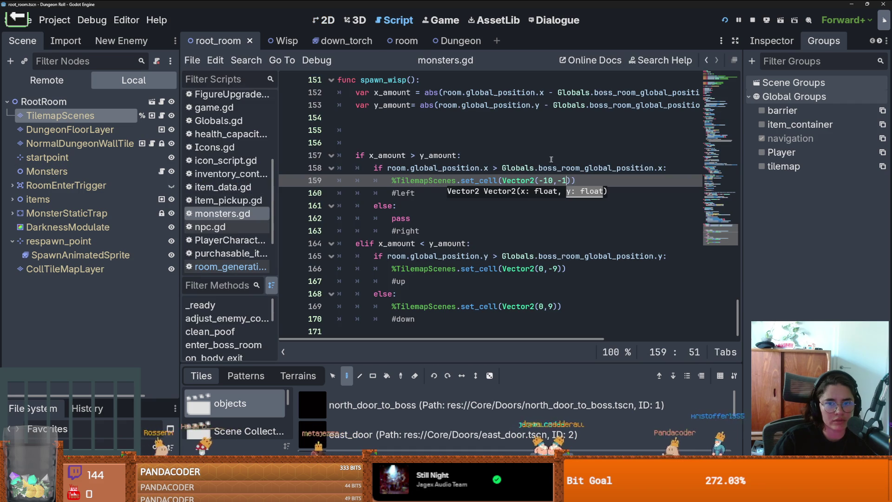
{"action": "left_click_drag", "start_coordinate": [576, 180], "coordinate": [393, 181]}
{"action": "left_click", "coordinate": [418, 221]}
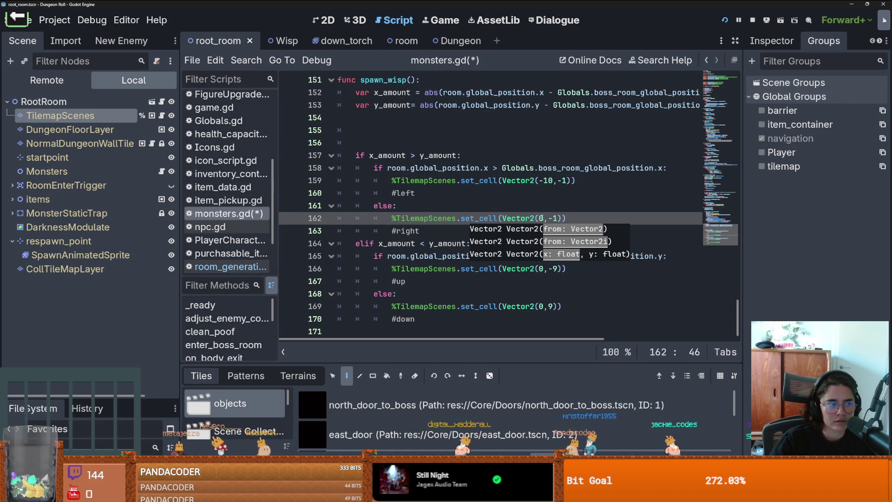
{"action": "key", "text": "ctrl+s"}
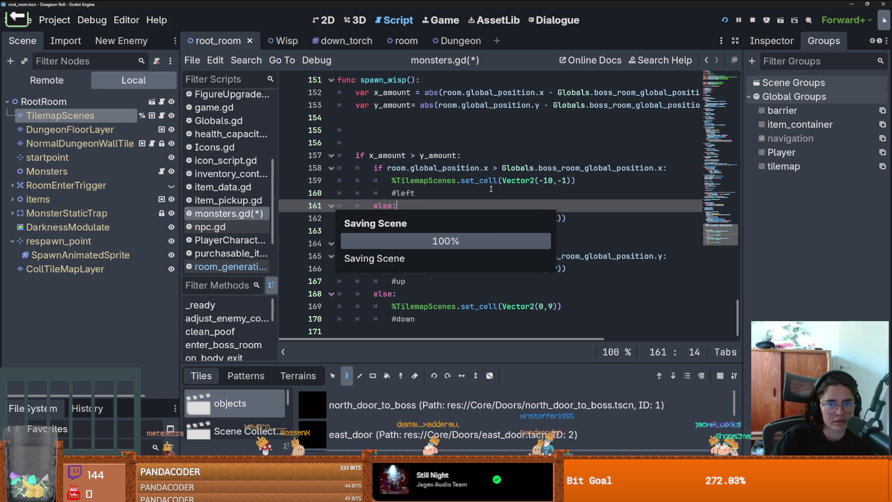
{"action": "left_click", "coordinate": [575, 181]}
Step: Check the Decorative scene collection's ID, then append 5, Vector2.ZERO, 11 to the left set_cell call
{"action": "left_click", "coordinate": [575, 182]}
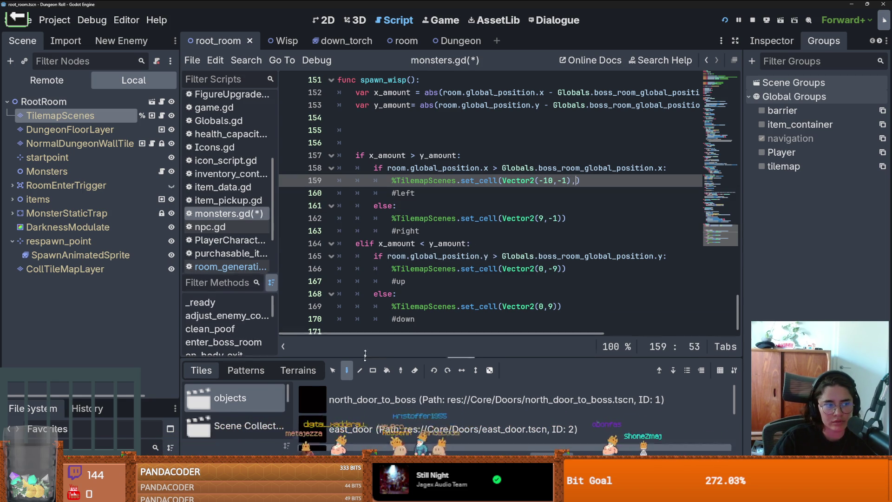
{"action": "left_click_drag", "start_coordinate": [364, 363], "coordinate": [363, 193]}
{"action": "left_click", "coordinate": [278, 328]}
{"action": "left_click", "coordinate": [241, 363]}
{"action": "scroll", "coordinate": [509, 404], "scroll_direction": "down", "scroll_amount": 5}
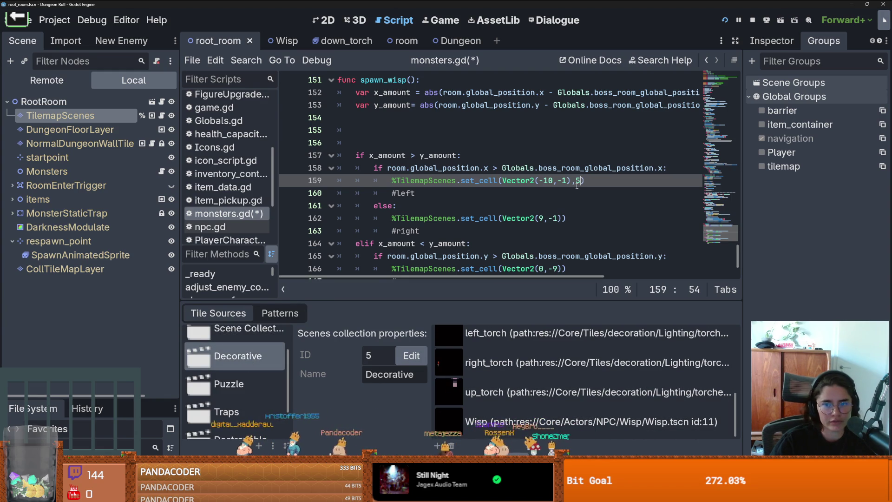
{"action": "type", "text": "5,Vecto"}
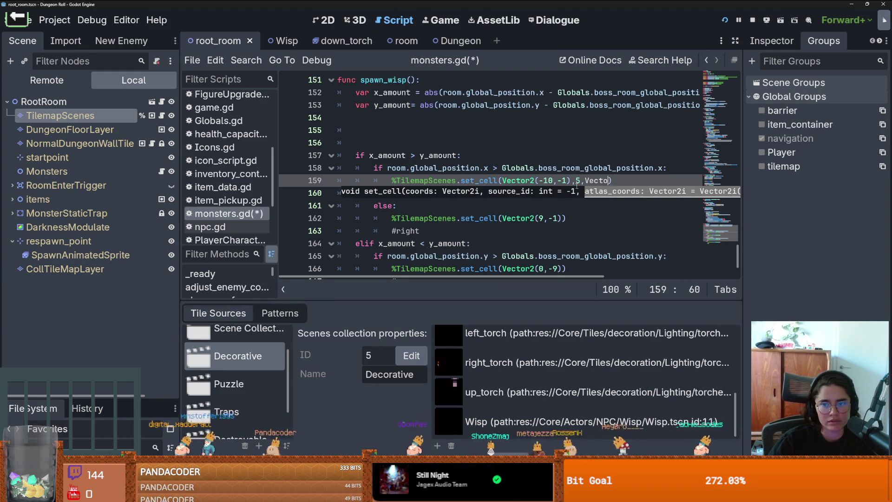
{"action": "type", "text": "r2.ZERO,"}
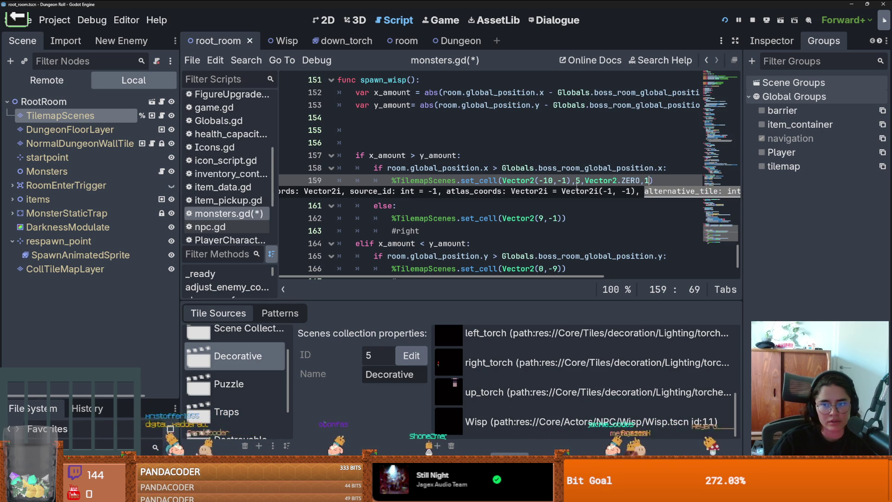
{"action": "type", "text": "11"}
Step: Copy the ',5,Vector2.ZERO,11' arguments into the right-side set_cell call and move to the others
{"action": "left_click_drag", "start_coordinate": [656, 180], "coordinate": [574, 181]}
{"action": "key", "text": "ctrl+c"}
{"action": "left_click", "coordinate": [562, 218]}
{"action": "key", "text": "ctrl+v"}
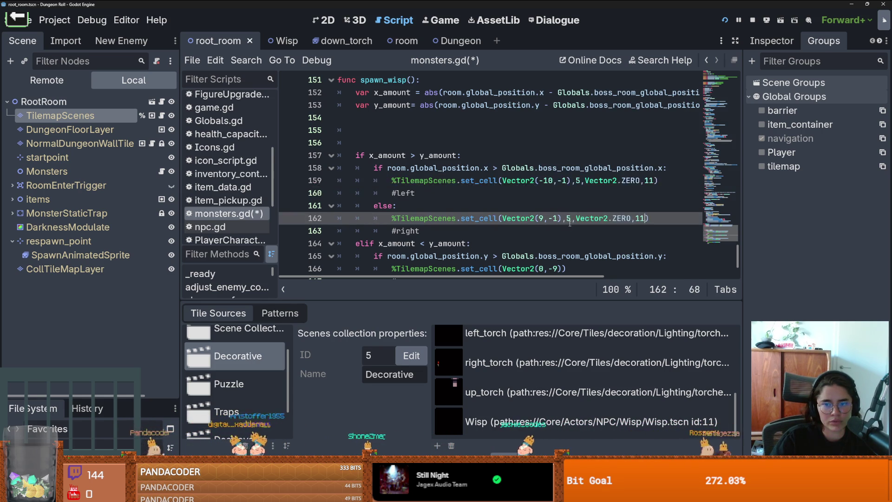
{"action": "scroll", "coordinate": [562, 218], "scroll_direction": "down", "scroll_amount": 2}
{"action": "left_click", "coordinate": [562, 205]}
{"action": "left_click", "coordinate": [558, 243]}
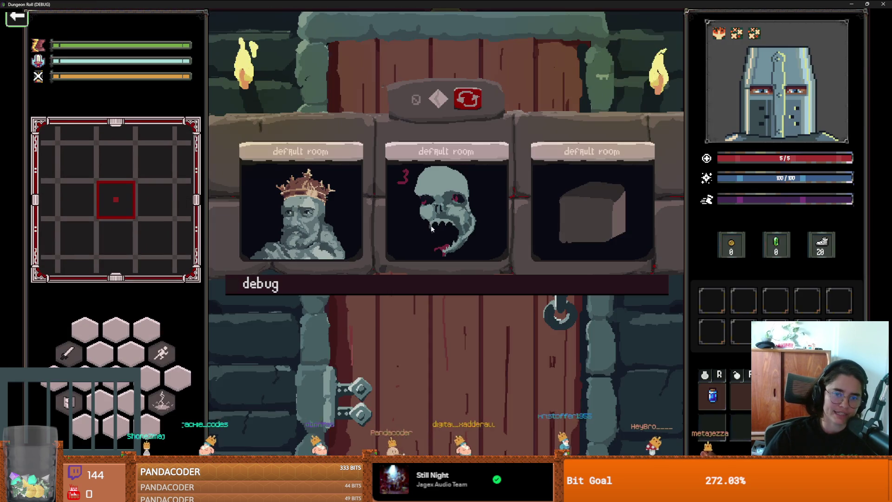
Step: Enter a skull room, then pick the middle ghoul room card, and shrink the game window
{"action": "left_click", "coordinate": [431, 228]}
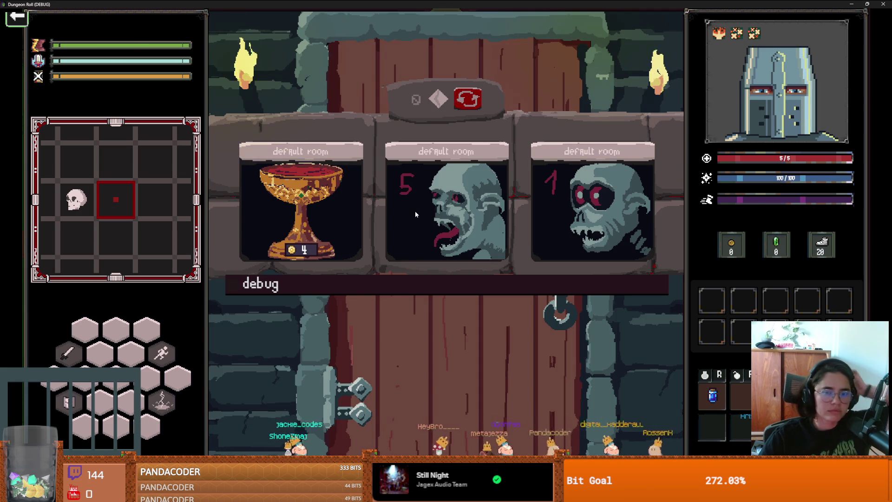
{"action": "left_click", "coordinate": [414, 211]}
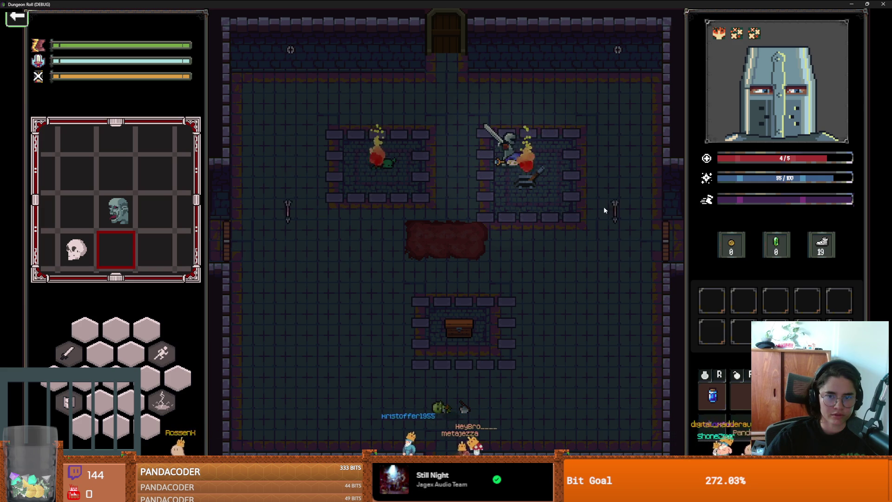
{"action": "left_click_drag", "start_coordinate": [481, 4], "coordinate": [442, 191]}
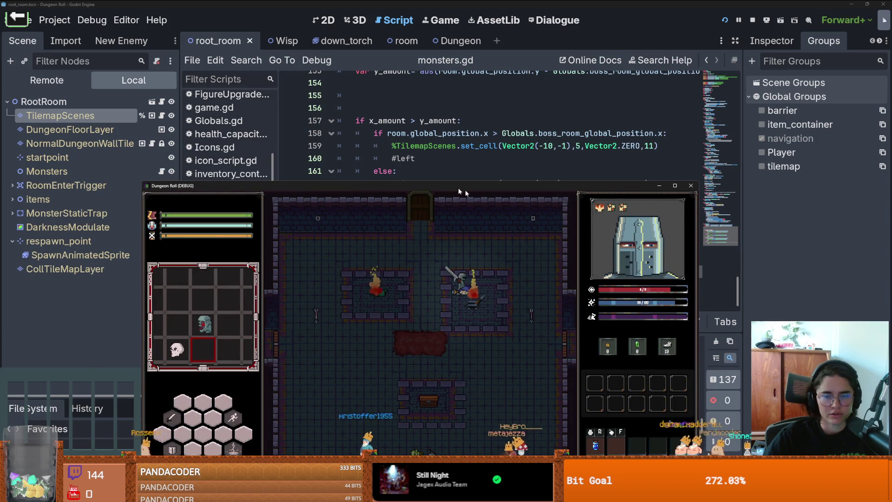
Step: Stop the game, add a line after room_conquered = true, save, and rerun the game maximized
{"action": "key", "text": "F8"}
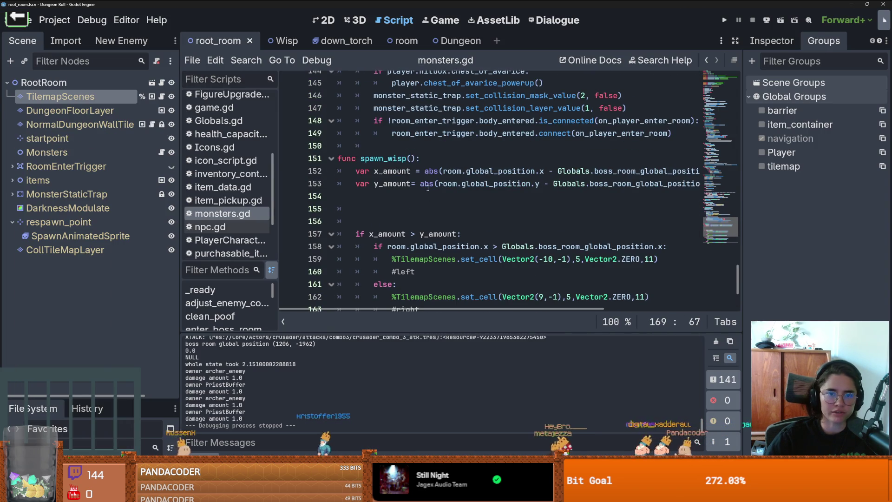
{"action": "left_click_drag", "start_coordinate": [417, 161], "coordinate": [361, 160]}
{"action": "scroll", "coordinate": [419, 208], "scroll_direction": "up", "scroll_amount": 4}
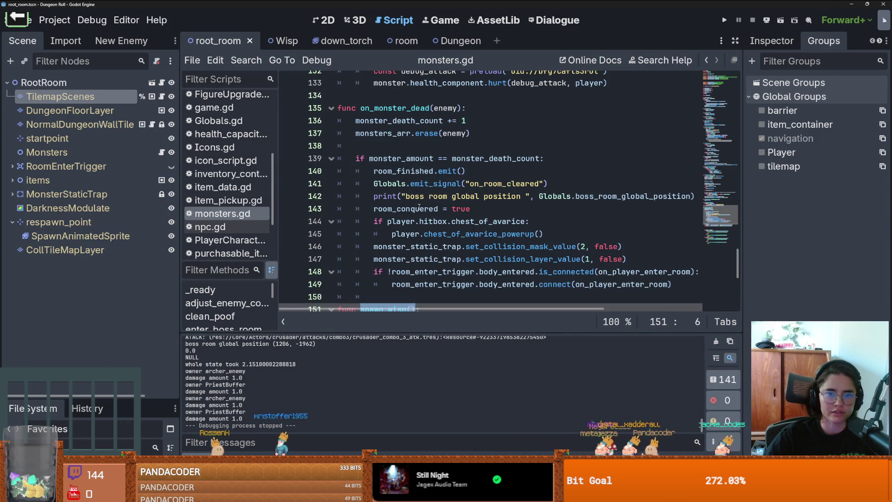
{"action": "left_click", "coordinate": [498, 212]}
{"action": "key", "text": "Return"}
{"action": "key", "text": "ctrl+s"}
{"action": "key", "text": "F5"}
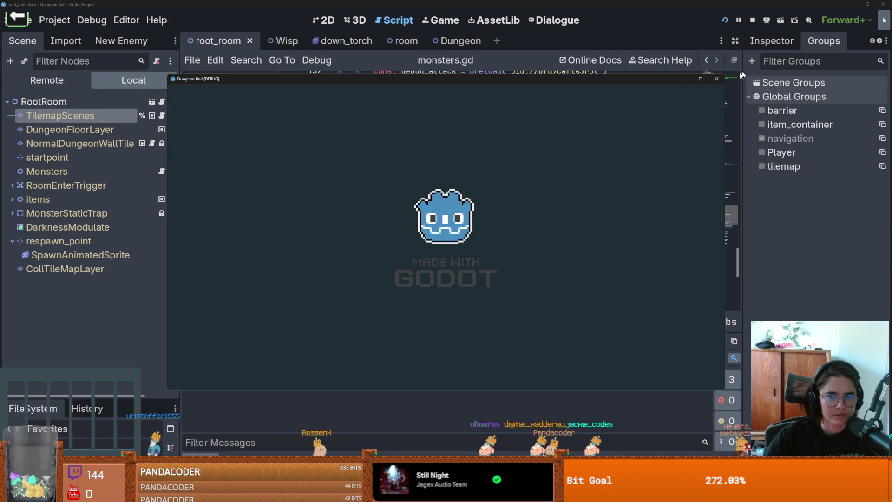
{"action": "left_click", "coordinate": [703, 79]}
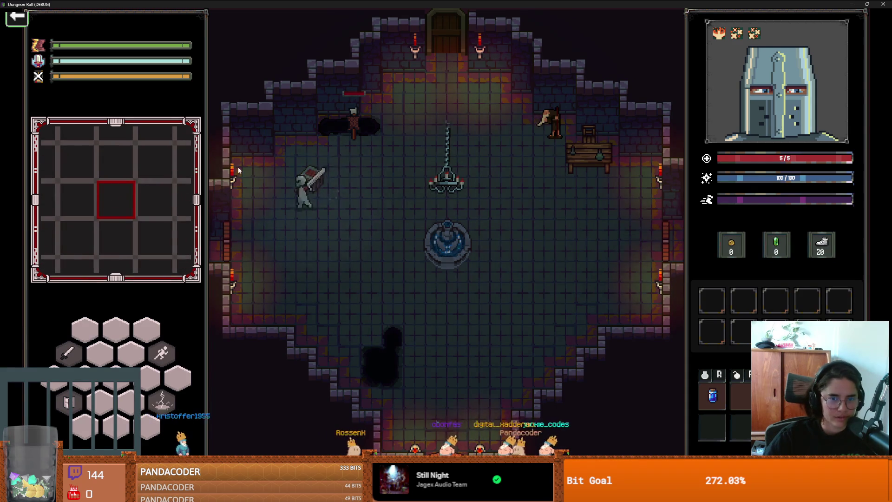
Step: Walk the knight out through the left doorway and choose a room from the three cards
{"action": "left_click", "coordinate": [329, 140]}
{"action": "key", "text": "a"}
{"action": "key", "text": "s"}
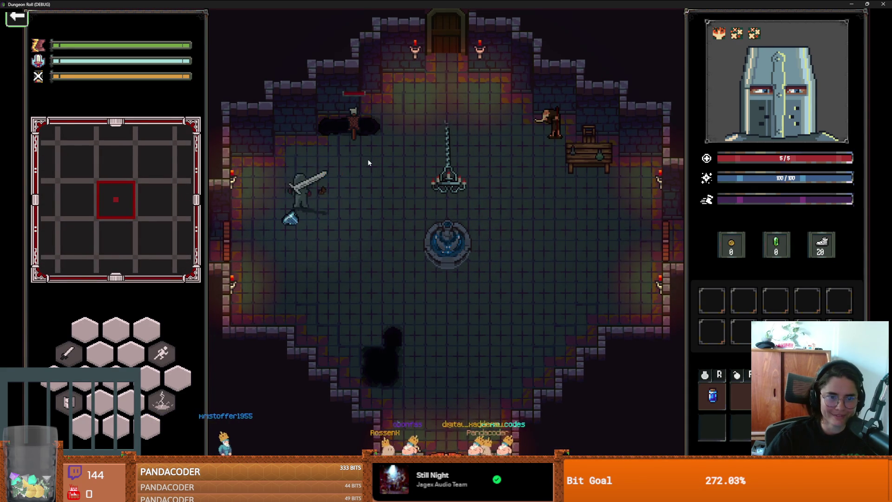
{"action": "key", "text": "a"}
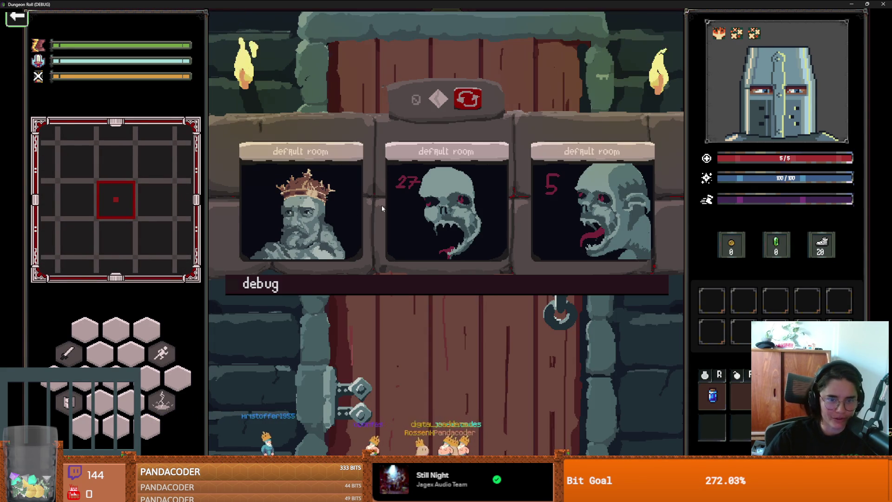
{"action": "left_click", "coordinate": [394, 205]}
Step: Cross the new room, use the special ability, and attack the skeleton
{"action": "key", "text": "d"}
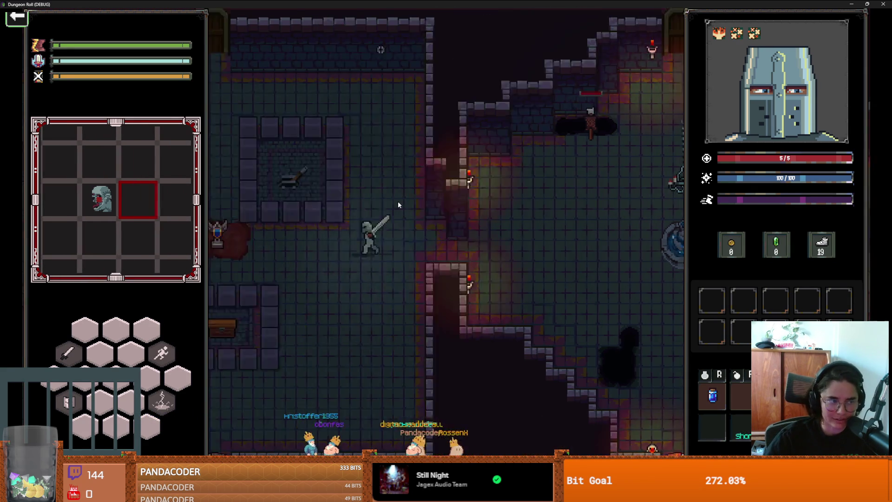
{"action": "key", "text": "a"}
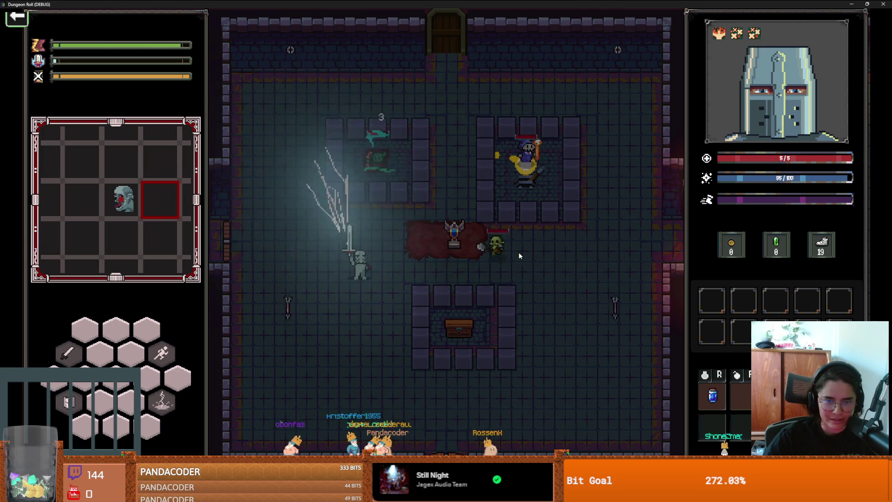
{"action": "key", "text": "d"}
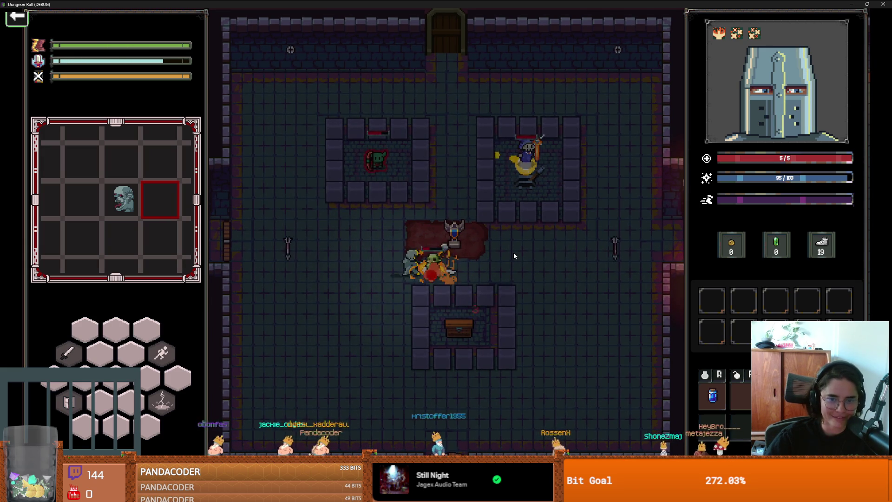
{"action": "key", "text": "d"}
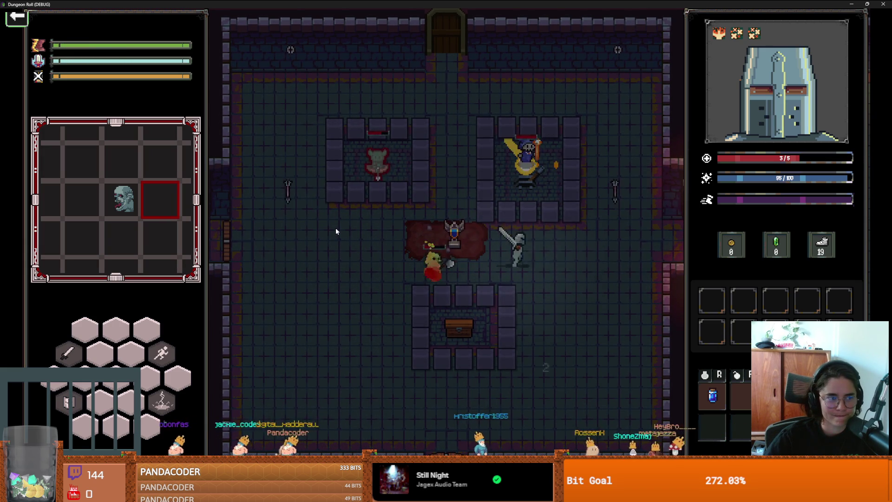
{"action": "key", "text": "space"}
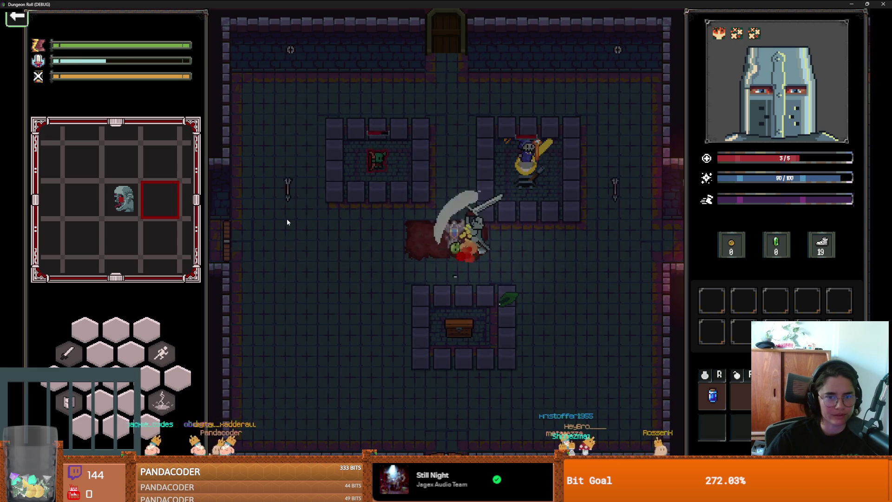
{"action": "left_click", "coordinate": [287, 219]}
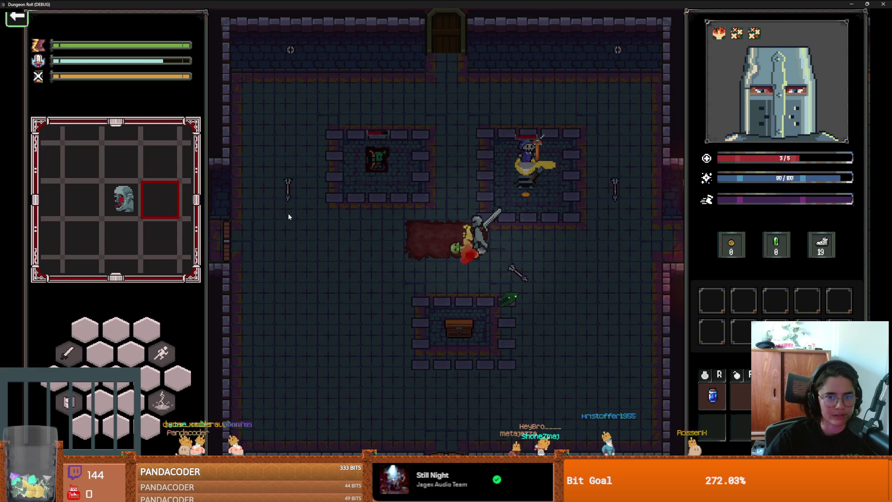
Step: Clear the room by slashing the goblin in the left pillar area and striking down the wizard
{"action": "key", "text": "w"}
{"action": "key", "text": "a"}
{"action": "left_click", "coordinate": [255, 188]}
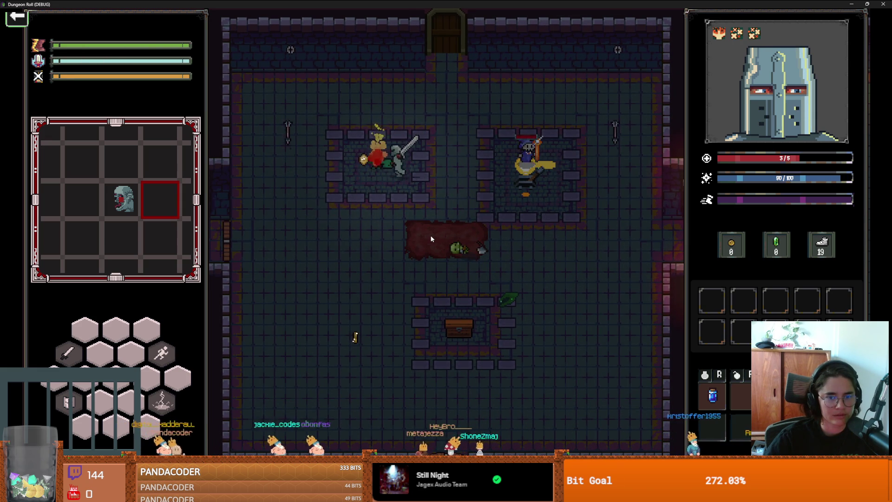
{"action": "key", "text": "d"}
{"action": "left_click", "coordinate": [551, 224]}
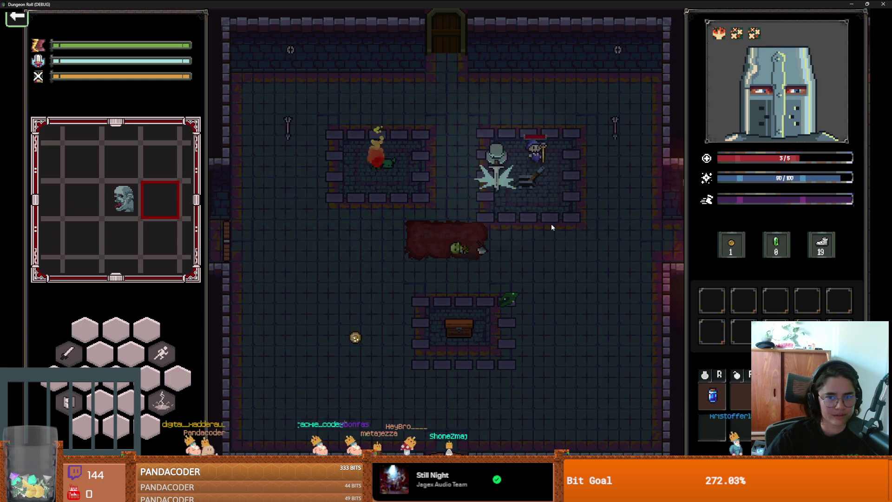
{"action": "key", "text": "d"}
{"action": "left_click", "coordinate": [603, 214]}
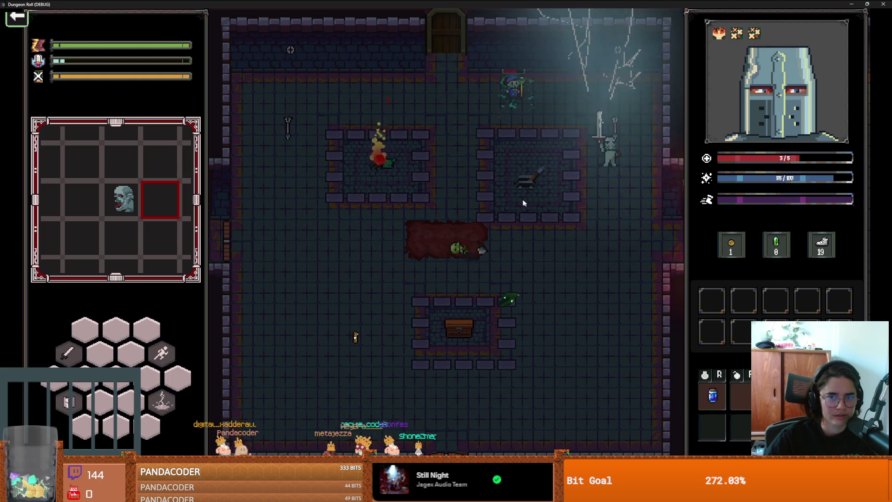
{"action": "key", "text": "w"}
{"action": "key", "text": "a"}
{"action": "left_click", "coordinate": [425, 186]}
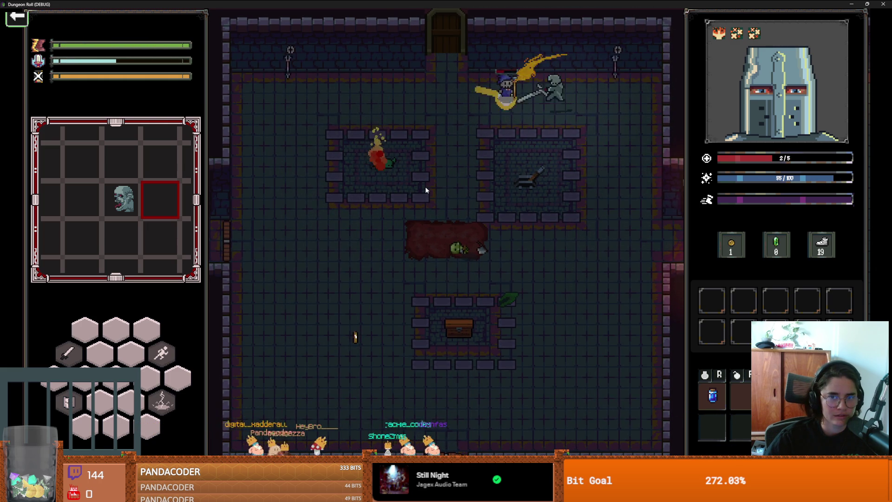
Step: Pick up the sword lying on the floor
{"action": "key", "text": "s"}
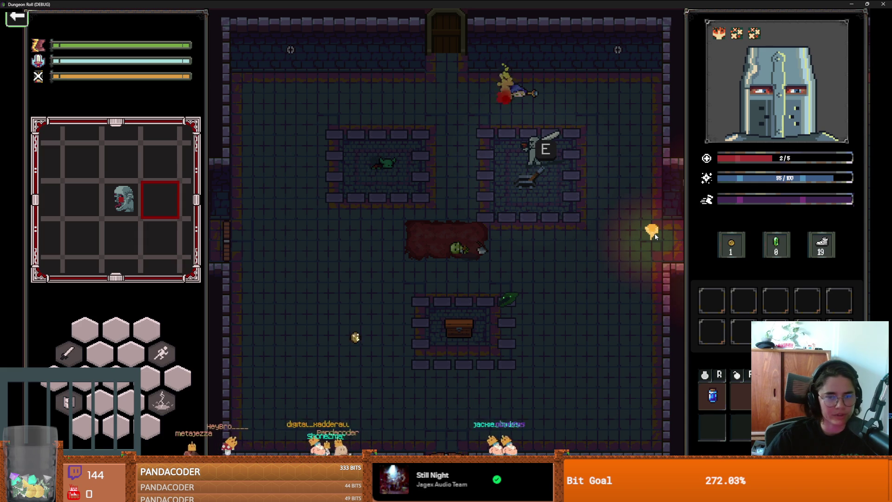
{"action": "key", "text": "e"}
{"action": "key", "text": "s"}
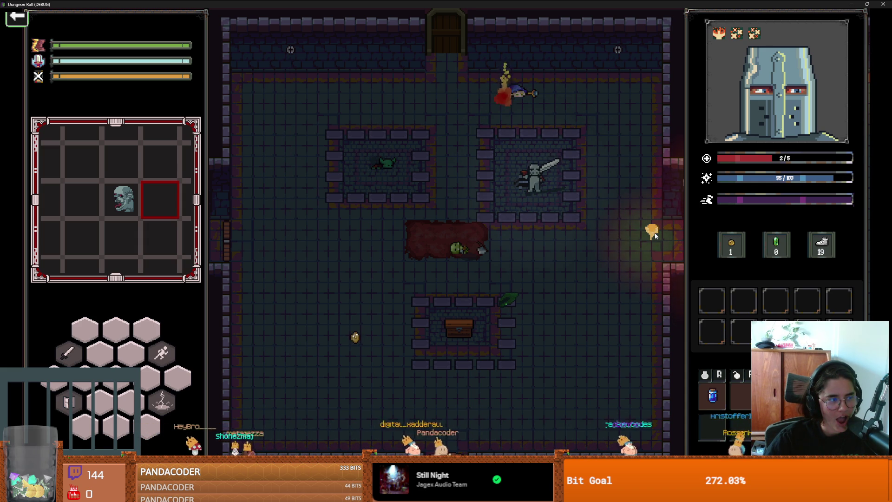
Step: Check the dungeon map for the glowing wisp by the room's east exit
{"action": "key", "text": "m"}
{"action": "key", "text": "m"}
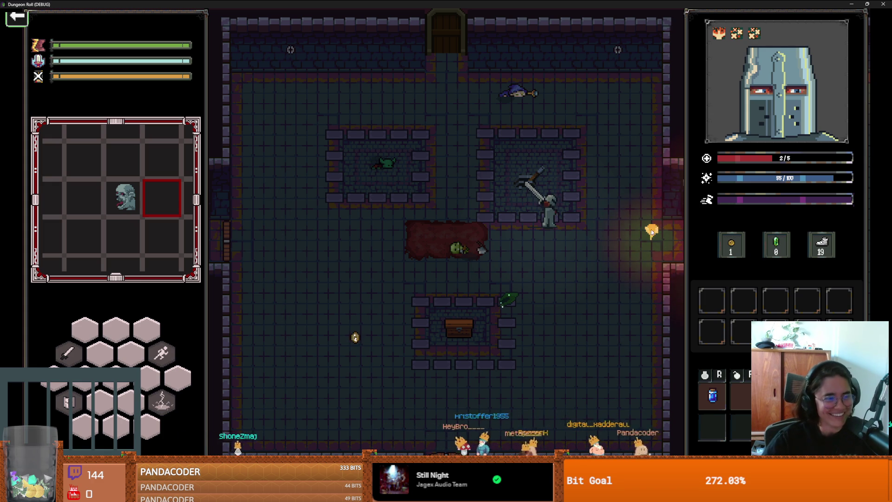
{"action": "key", "text": "Tab"}
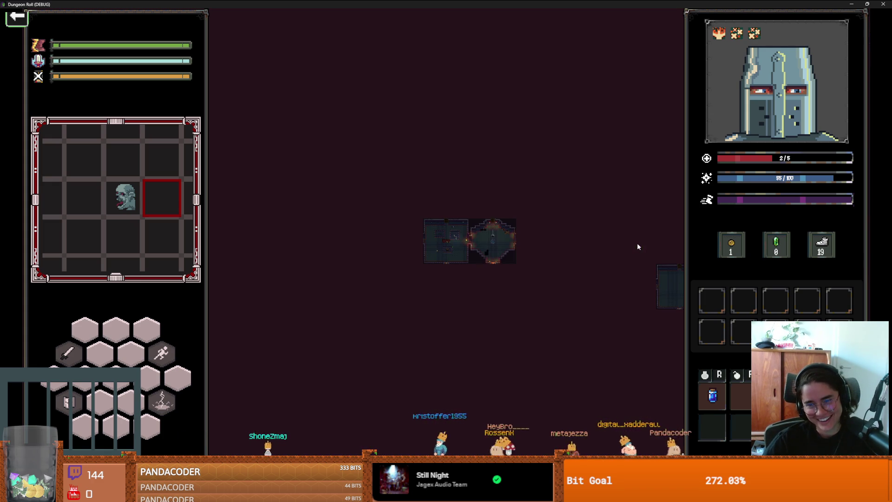
{"action": "key", "text": "Tab"}
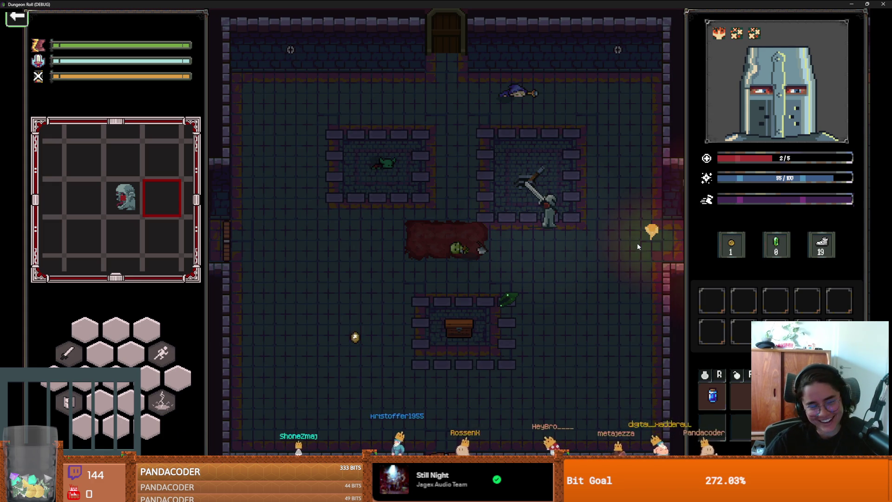
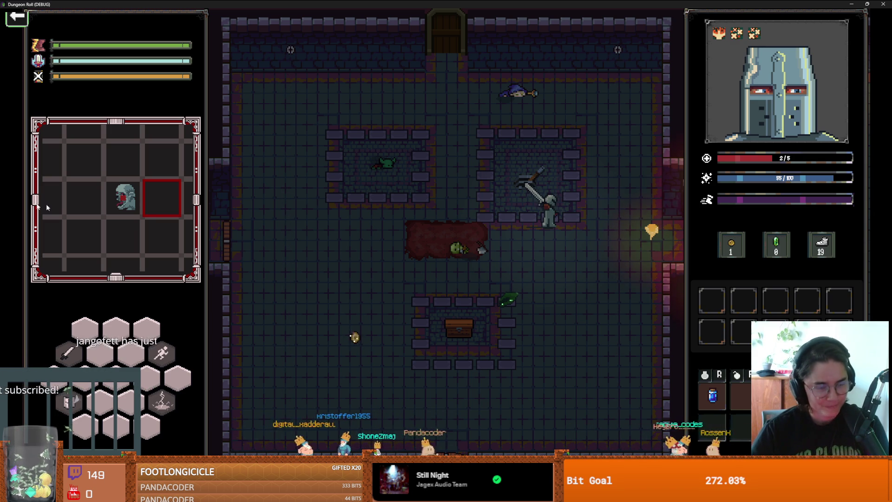
Step: Move the knight down-left, then restore and close the Dungeon Roll debug window to stop the run
{"action": "key", "text": "a"}
{"action": "key", "text": "s"}
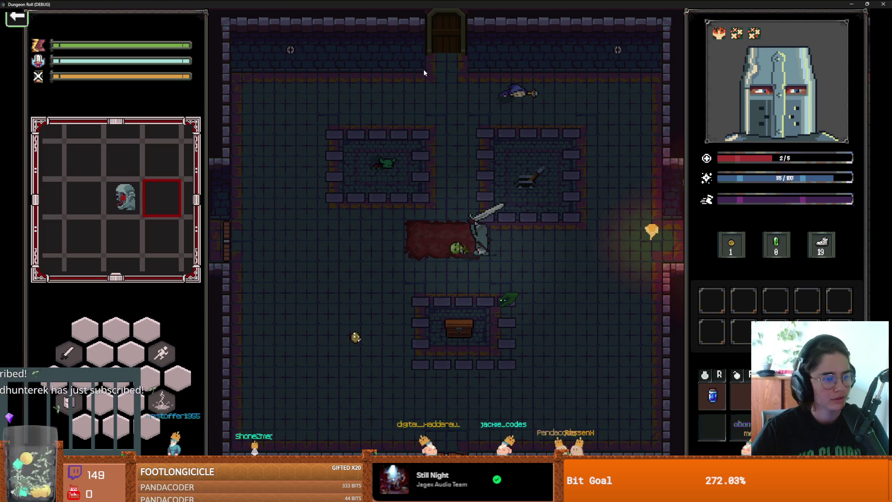
{"action": "key", "text": "super+Down"}
{"action": "left_click", "coordinate": [575, 135]}
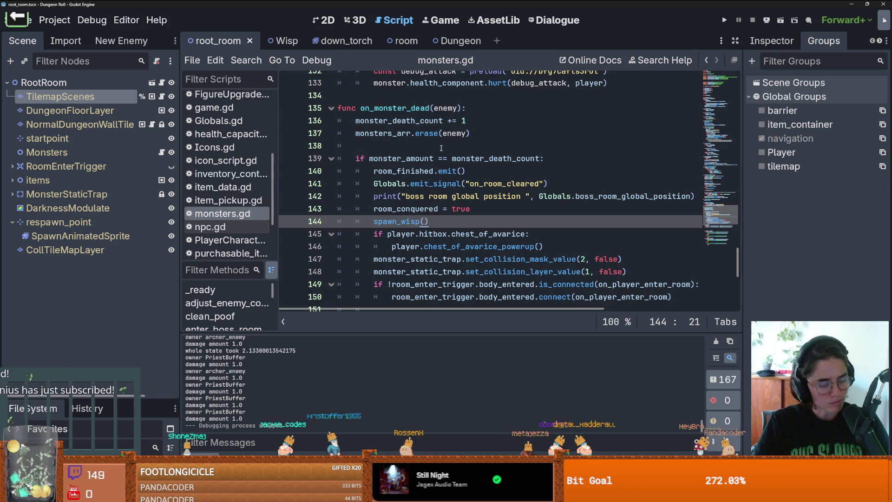
Step: Save the project, switch to the Wisp scene and select its AnimatedSprite2D to show the animation frames
{"action": "key", "text": "Up"}
{"action": "key", "text": "Up"}
{"action": "key", "text": "Up"}
{"action": "key", "text": "ctrl+s"}
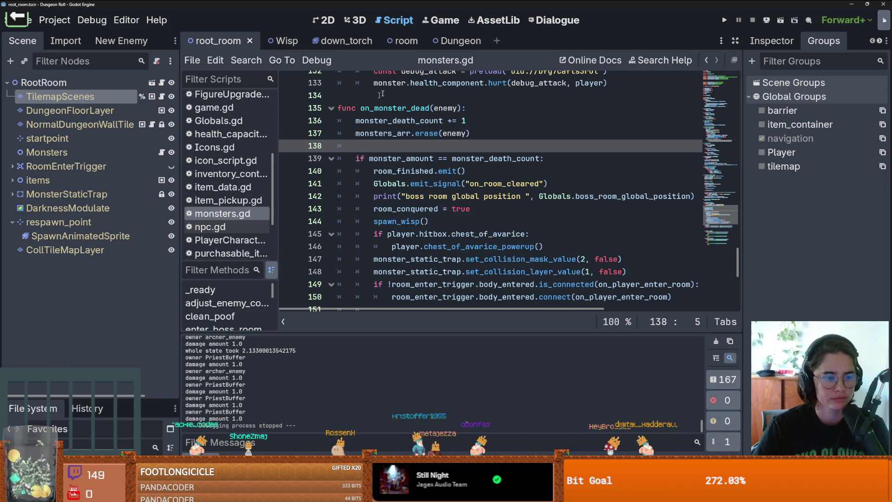
{"action": "left_click", "coordinate": [274, 41]}
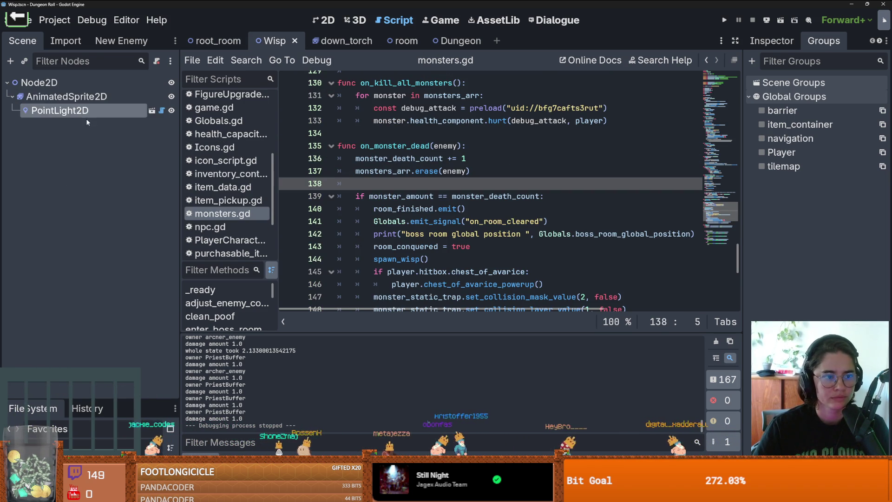
{"action": "left_click", "coordinate": [66, 96]}
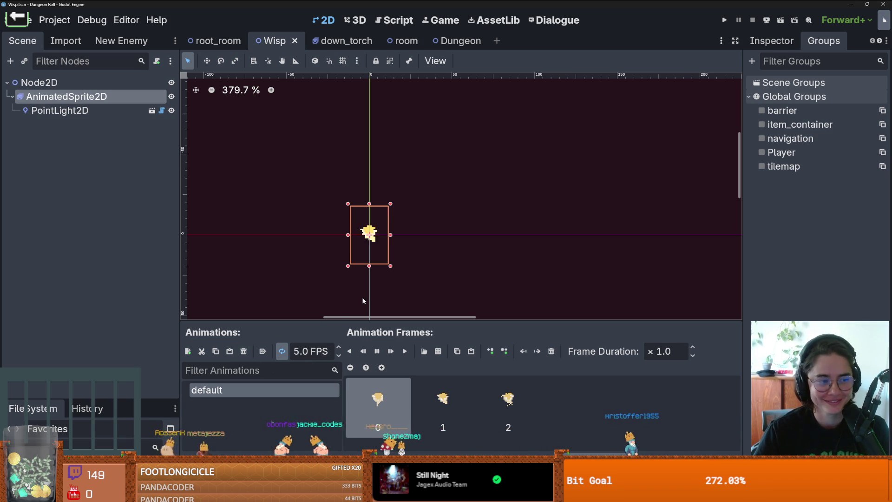
Step: Turn on Autoplay on Load for the wisp's default animation and save the Wisp scene
{"action": "left_click", "coordinate": [262, 352]}
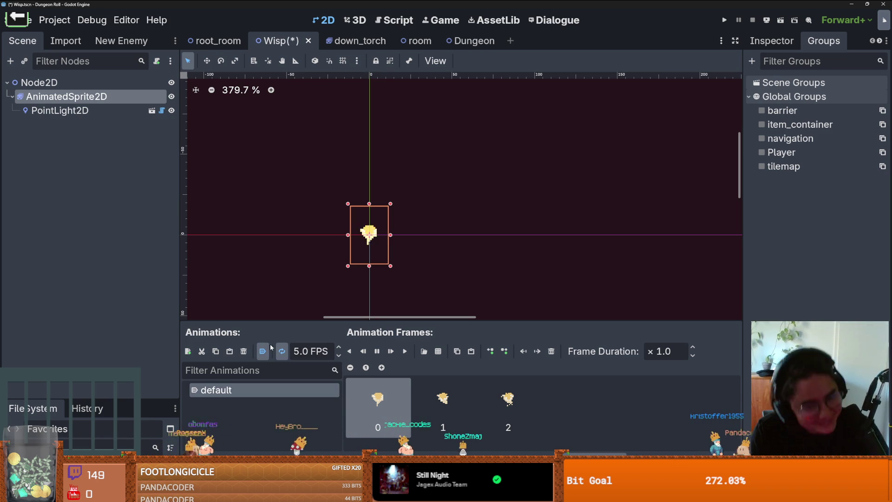
{"action": "scroll", "coordinate": [378, 308], "scroll_direction": "up", "scroll_amount": 13}
{"action": "scroll", "coordinate": [377, 307], "scroll_direction": "down", "scroll_amount": 2}
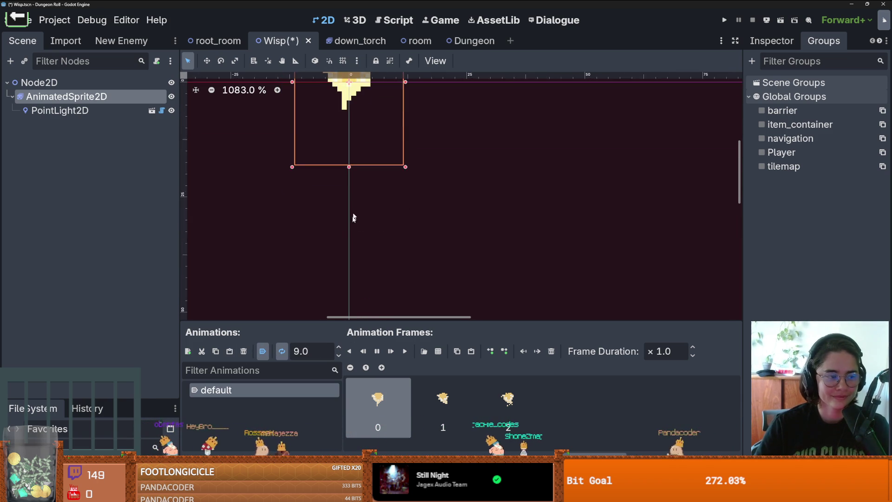
{"action": "key", "text": "ctrl+s"}
{"action": "scroll", "coordinate": [340, 297], "scroll_direction": "down", "scroll_amount": 1}
{"action": "scroll", "coordinate": [317, 298], "scroll_direction": "down", "scroll_amount": 2}
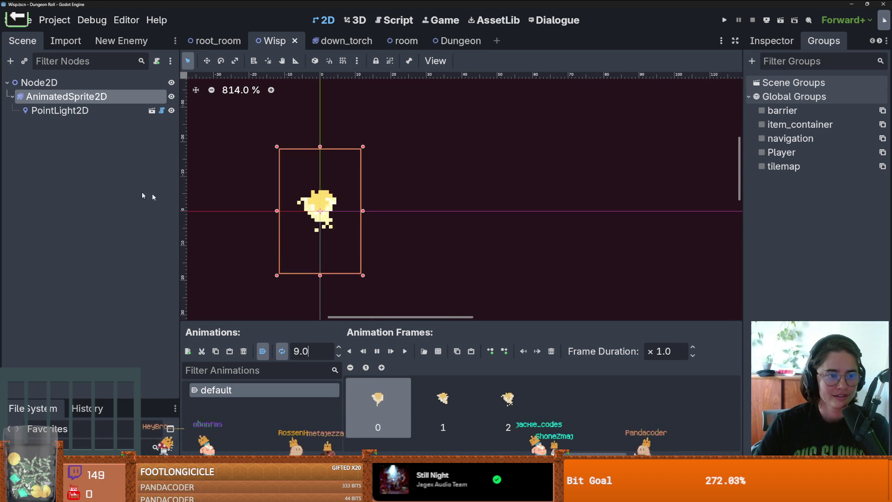
Step: Add a Path2D child node under the root Node2D by searching 'path'
{"action": "right_click", "coordinate": [58, 97]}
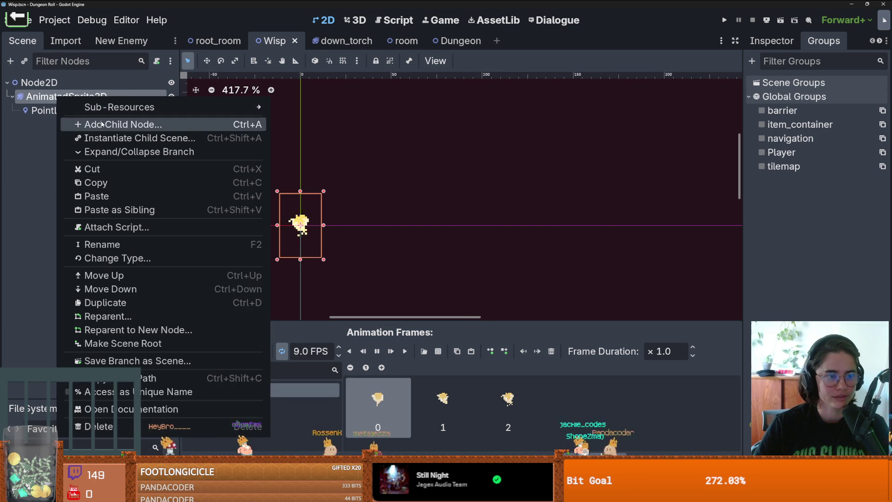
{"action": "right_click", "coordinate": [66, 83]}
{"action": "right_click", "coordinate": [65, 83]}
{"action": "left_click", "coordinate": [122, 101]}
{"action": "type", "text": "coll"}
{"action": "key", "text": "BackSpace"}
{"action": "key", "text": "BackSpace"}
{"action": "key", "text": "BackSpace"}
{"action": "key", "text": "BackSpace"}
{"action": "type", "text": "co"}
{"action": "key", "text": "BackSpace"}
{"action": "key", "text": "BackSpace"}
{"action": "type", "text": "path"}
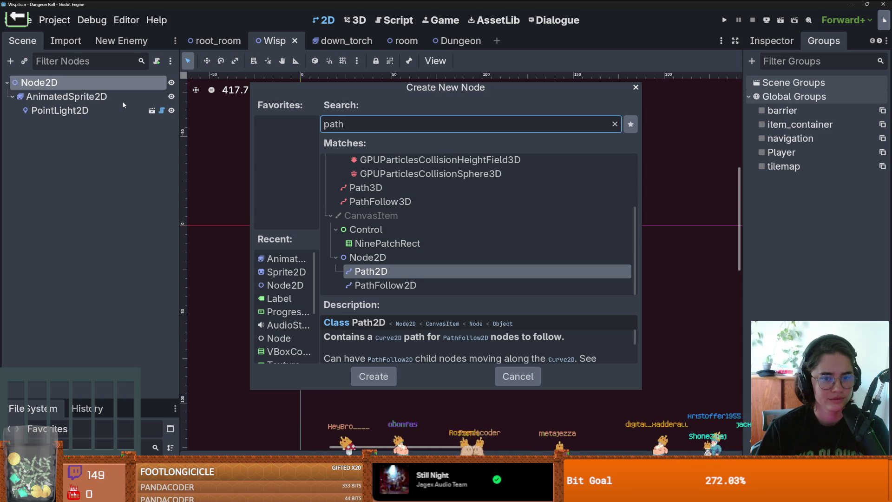
{"action": "key", "text": "Return"}
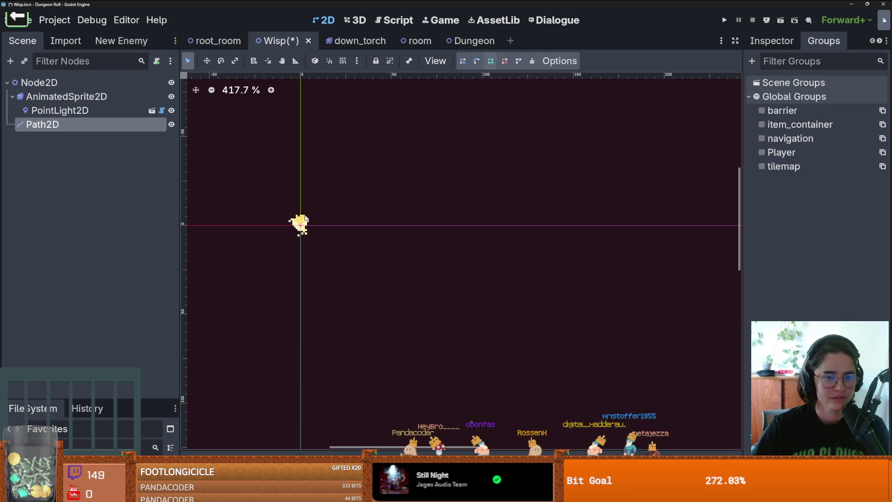
Step: Drag the Path2D curve's end point and handle so the path loops around and below the wisp
{"action": "left_click_drag", "start_coordinate": [341, 188], "coordinate": [301, 228]}
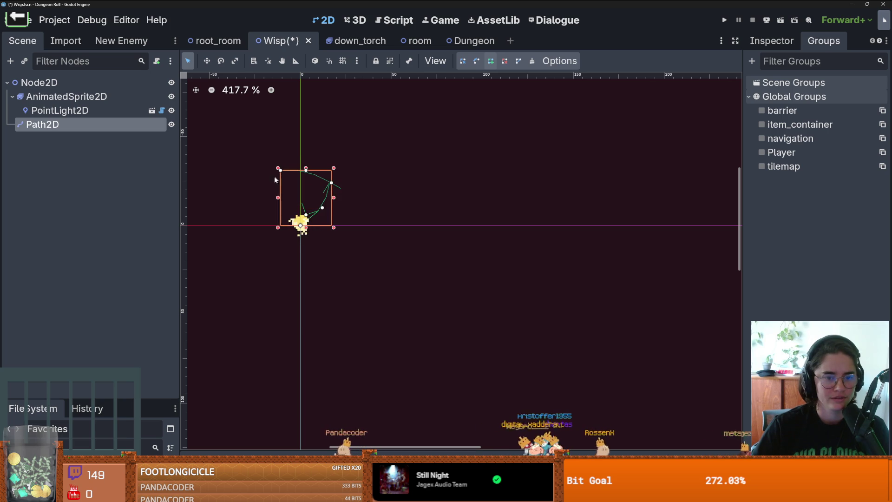
{"action": "scroll", "coordinate": [279, 205], "scroll_direction": "up", "scroll_amount": 2}
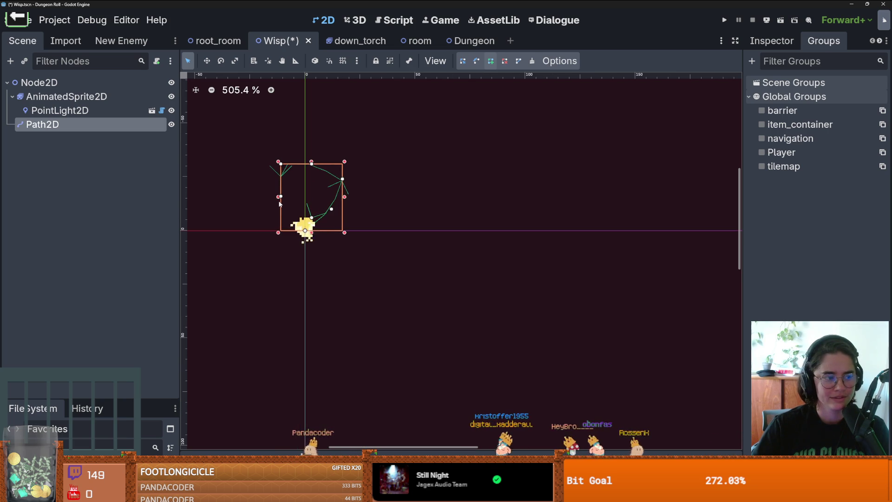
{"action": "left_click_drag", "start_coordinate": [300, 233], "coordinate": [306, 250]}
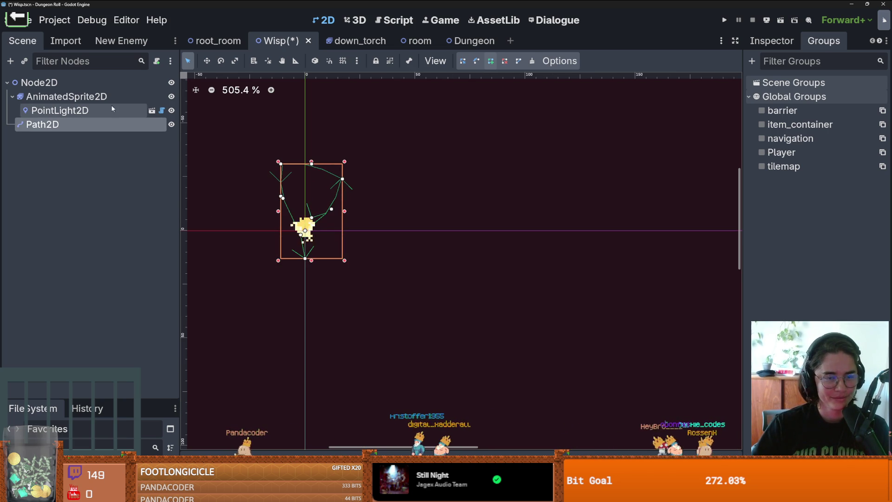
{"action": "right_click", "coordinate": [32, 82]}
{"action": "left_click", "coordinate": [28, 125]}
{"action": "right_click", "coordinate": [28, 125]}
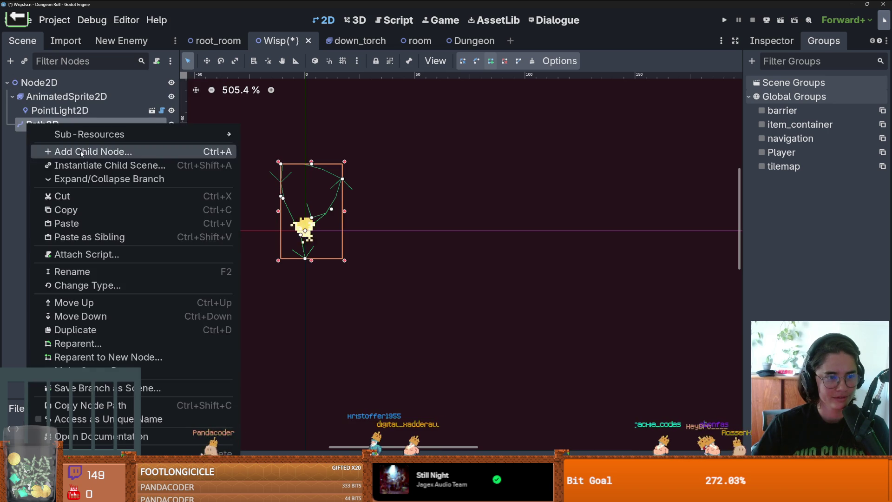
Step: Add a PathFollow2D child node under Path2D
{"action": "left_click", "coordinate": [81, 151]}
{"action": "key", "text": "BackSpace"}
{"action": "type", "text": "h"}
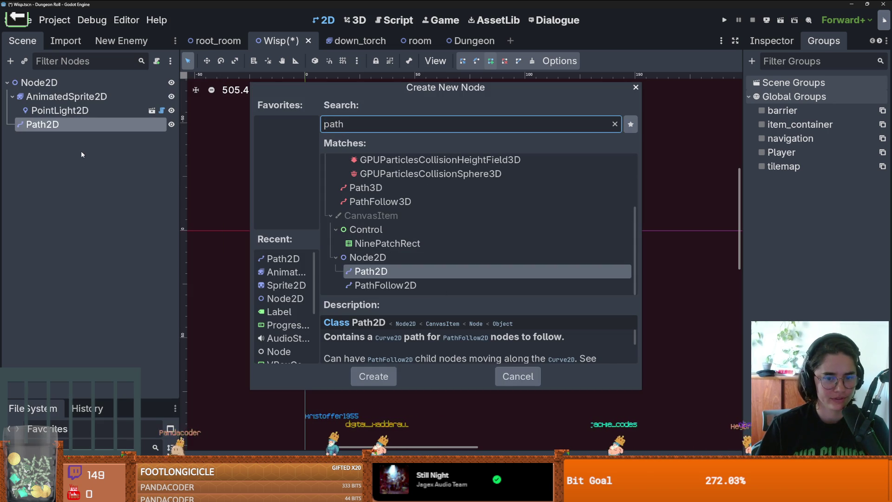
{"action": "key", "text": "Down"}
{"action": "key", "text": "Return"}
Step: Move the wisp AnimatedSprite2D under PathFollow2D, nudge it up-right, and view its properties in the Inspector
{"action": "left_click_drag", "start_coordinate": [54, 96], "coordinate": [60, 138]}
{"action": "scroll", "coordinate": [279, 222], "scroll_direction": "up", "scroll_amount": 4}
{"action": "mouse_move", "coordinate": [300, 222]}
{"action": "left_mouse_down"}
{"action": "mouse_move", "coordinate": [324, 209]}
{"action": "mouse_move", "coordinate": [314, 209]}
{"action": "left_mouse_up"}
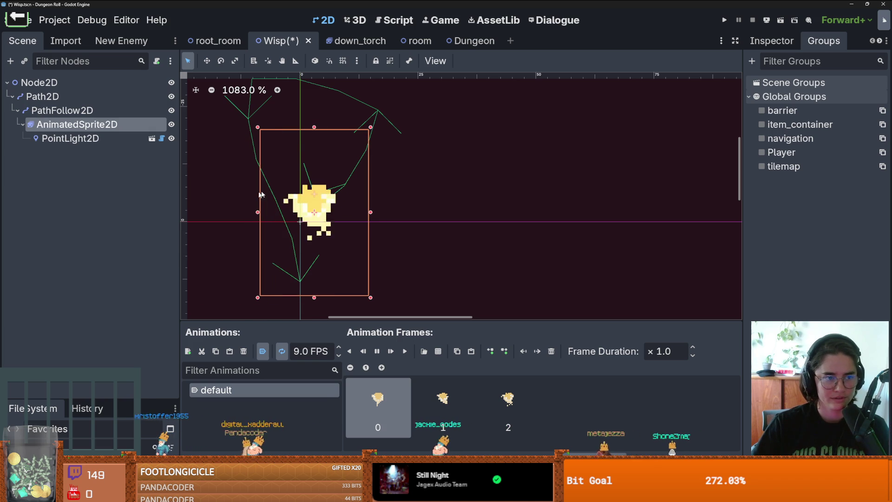
{"action": "left_click", "coordinate": [81, 139]}
{"action": "left_click", "coordinate": [77, 124]}
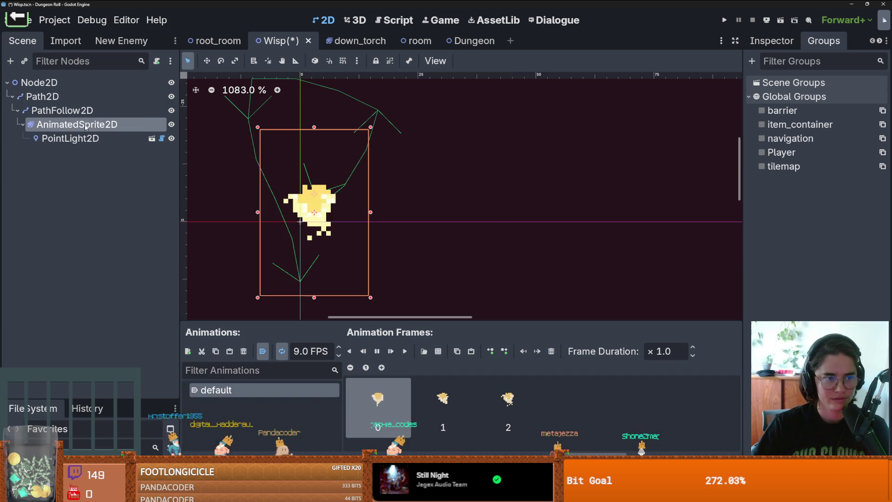
{"action": "left_click", "coordinate": [787, 39]}
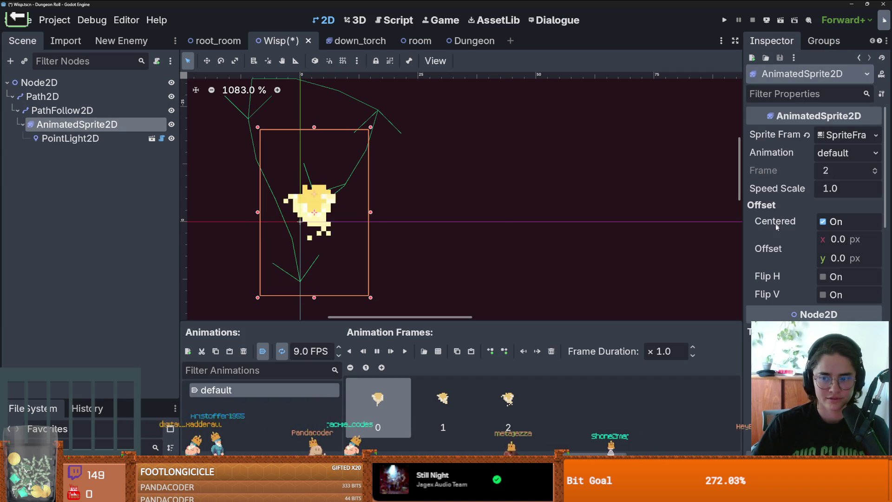
{"action": "left_click", "coordinate": [62, 110]}
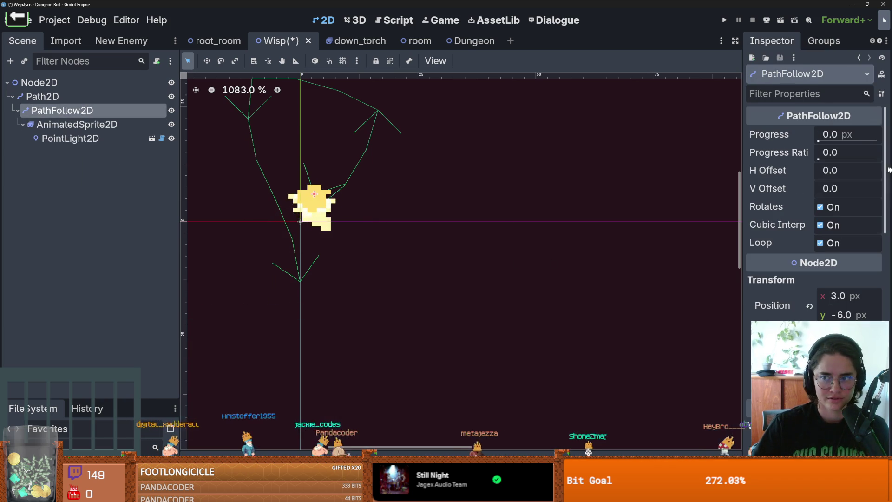
{"action": "left_click", "coordinate": [821, 159]}
{"action": "mouse_move", "coordinate": [821, 160]}
{"action": "left_mouse_down"}
{"action": "mouse_move", "coordinate": [858, 171]}
{"action": "mouse_move", "coordinate": [819, 173]}
{"action": "left_mouse_up"}
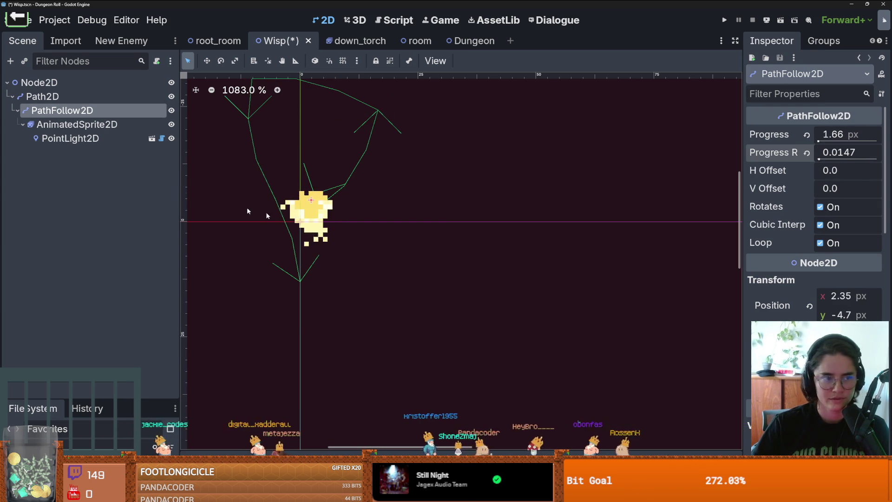
{"action": "left_click", "coordinate": [70, 124]}
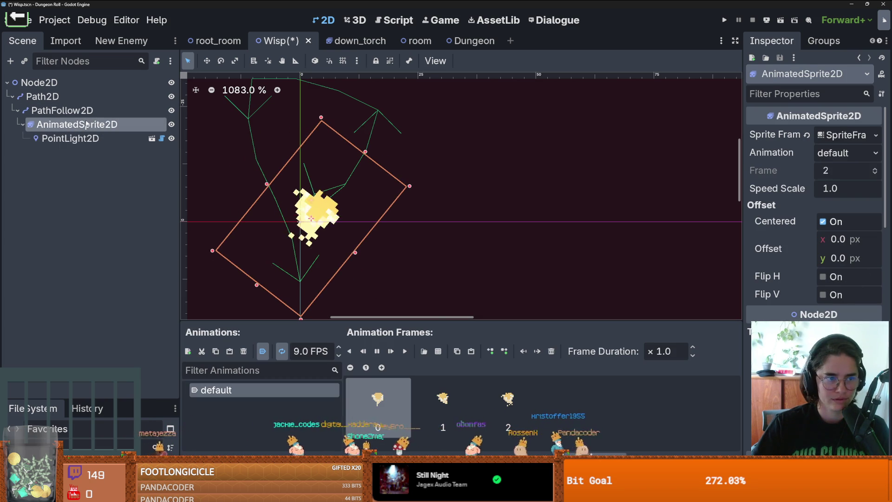
{"action": "left_click", "coordinate": [65, 110]}
{"action": "mouse_move", "coordinate": [820, 159]}
{"action": "left_mouse_down"}
{"action": "mouse_move", "coordinate": [865, 169]}
{"action": "mouse_move", "coordinate": [812, 175]}
{"action": "left_mouse_up"}
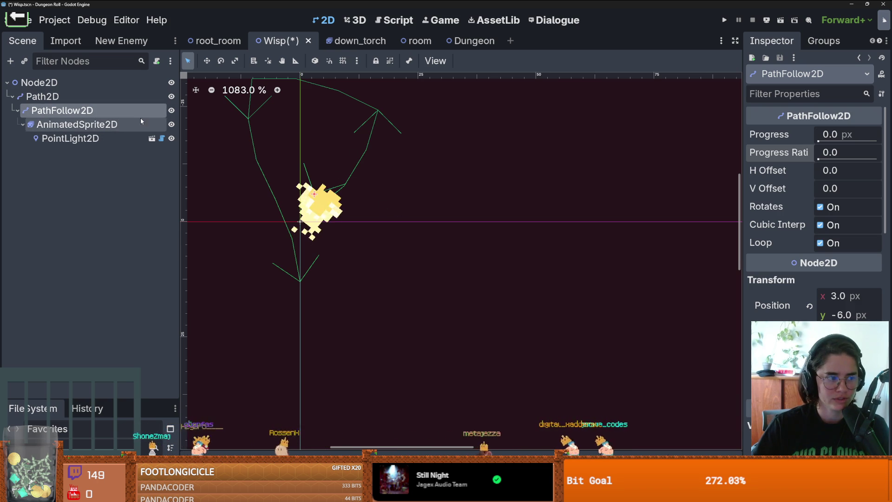
{"action": "left_click", "coordinate": [72, 124]}
{"action": "left_click", "coordinate": [72, 112]}
{"action": "left_click", "coordinate": [65, 98]}
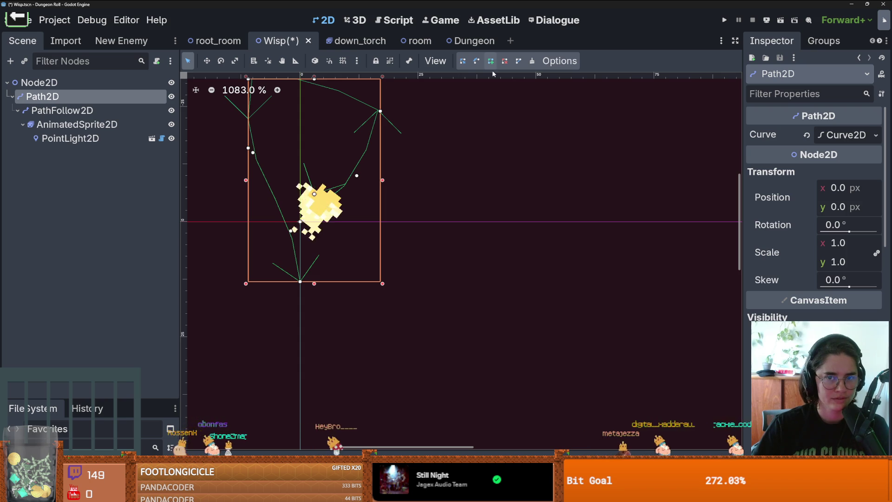
Step: Drag PathFollow2D's progress to test the wisp moving along the path, checking the sprite and light
{"action": "left_click", "coordinate": [309, 198]}
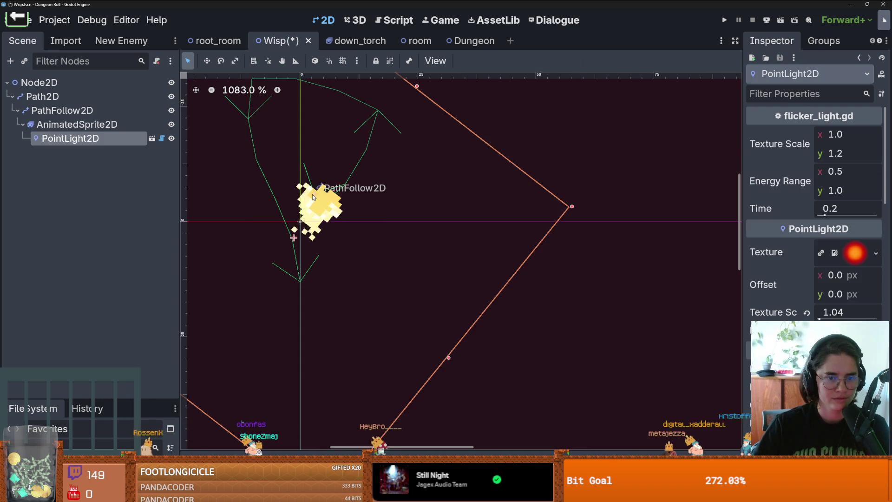
{"action": "left_click", "coordinate": [86, 110]}
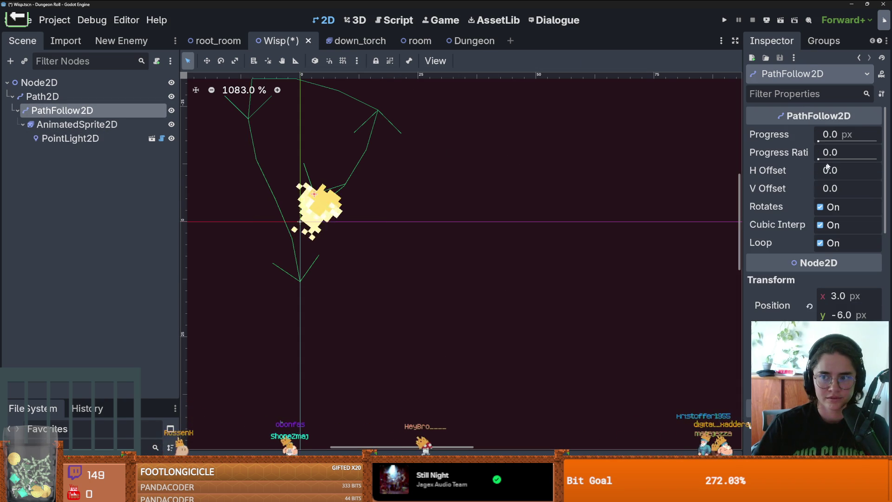
{"action": "left_click_drag", "start_coordinate": [822, 160], "coordinate": [836, 159]}
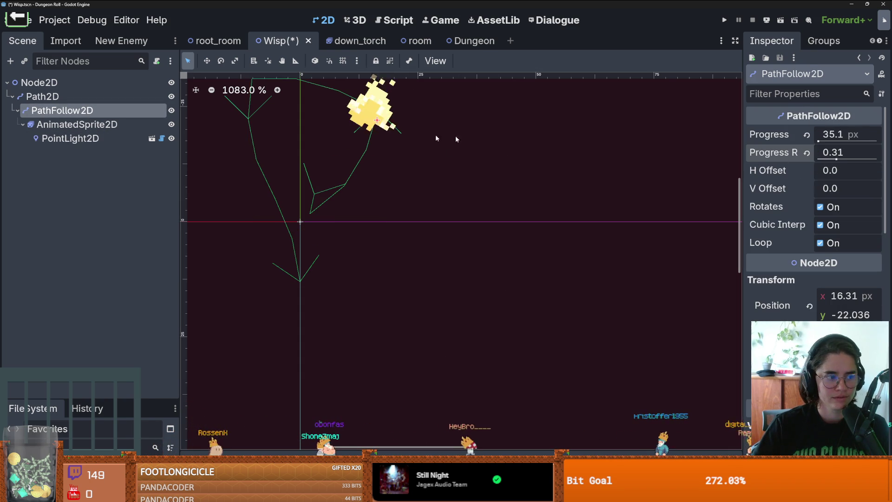
{"action": "left_click", "coordinate": [65, 124]}
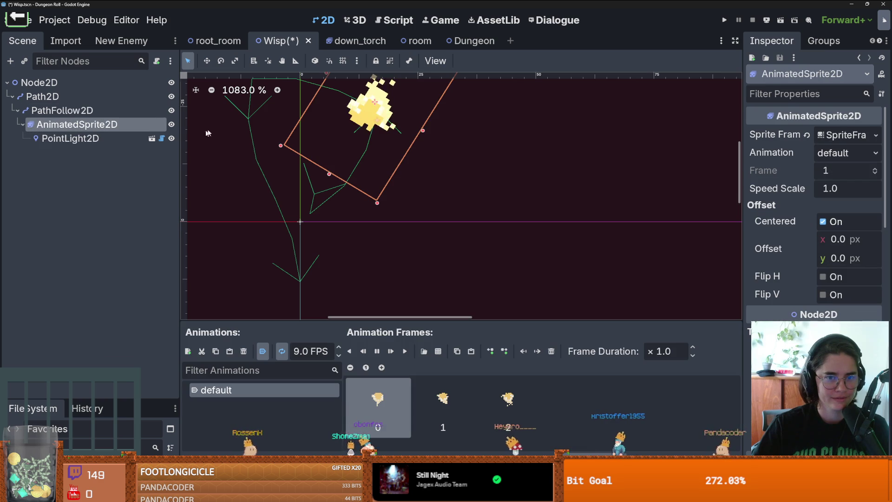
{"action": "left_click", "coordinate": [112, 137]}
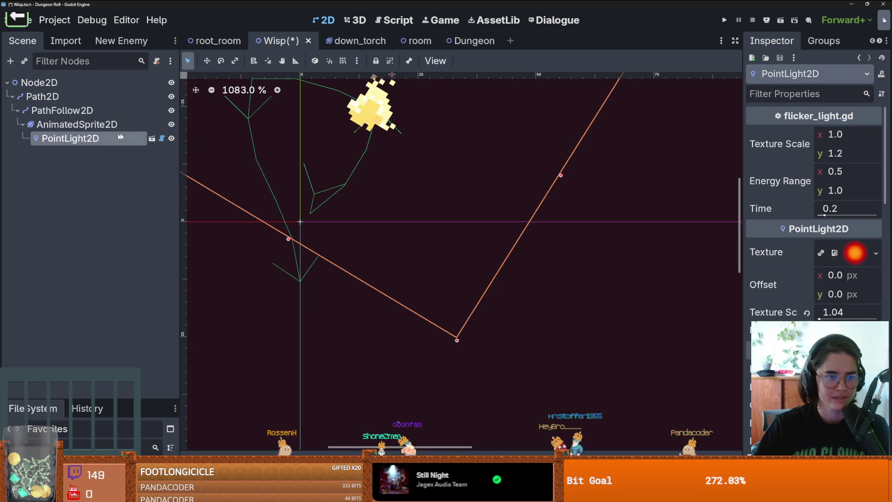
Step: Adjust the Path2D curve, then slide PathFollow2D's Progress Ratio to 1.0 at the path's end
{"action": "left_click", "coordinate": [69, 97]}
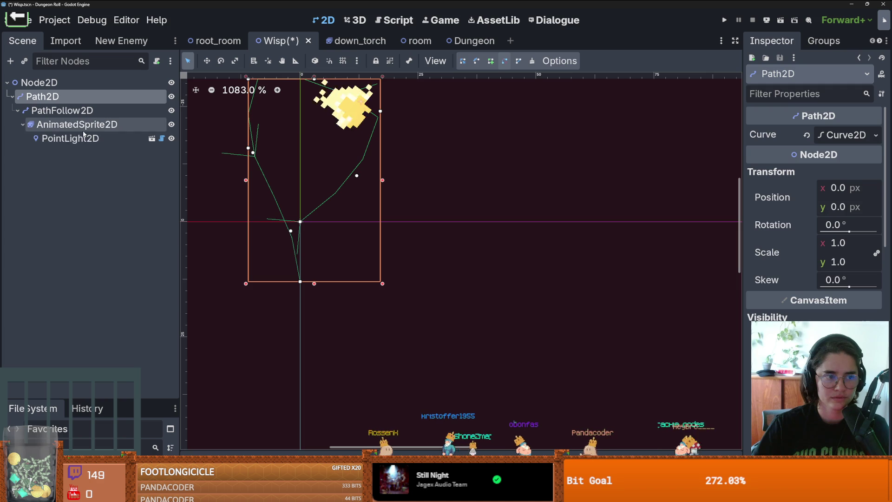
{"action": "left_click", "coordinate": [61, 110]}
{"action": "left_click_drag", "start_coordinate": [846, 163], "coordinate": [818, 159]}
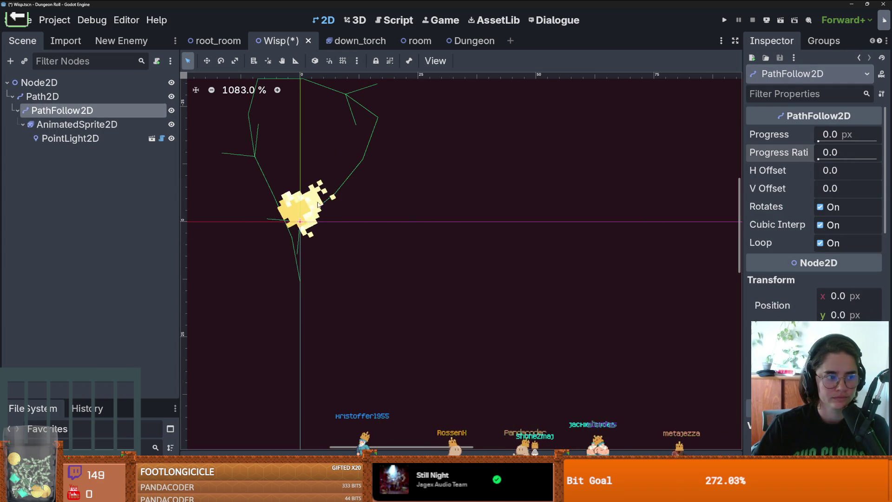
{"action": "left_click", "coordinate": [131, 126]}
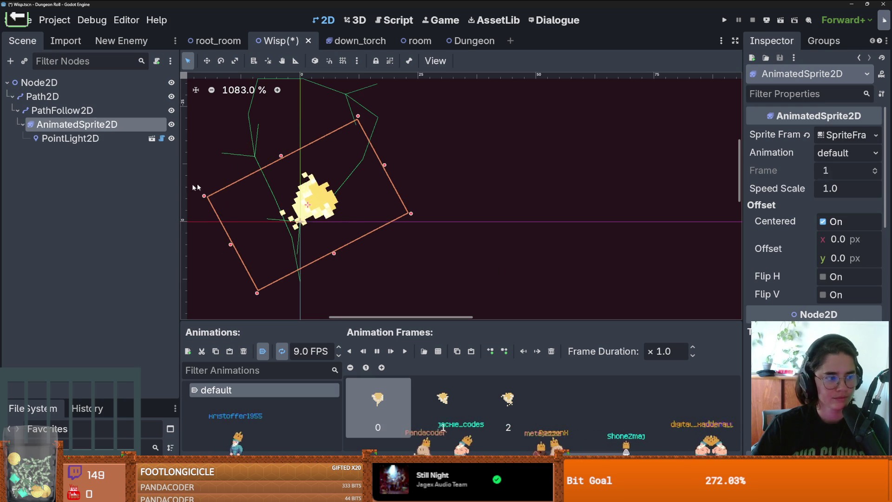
{"action": "left_click", "coordinate": [96, 109]}
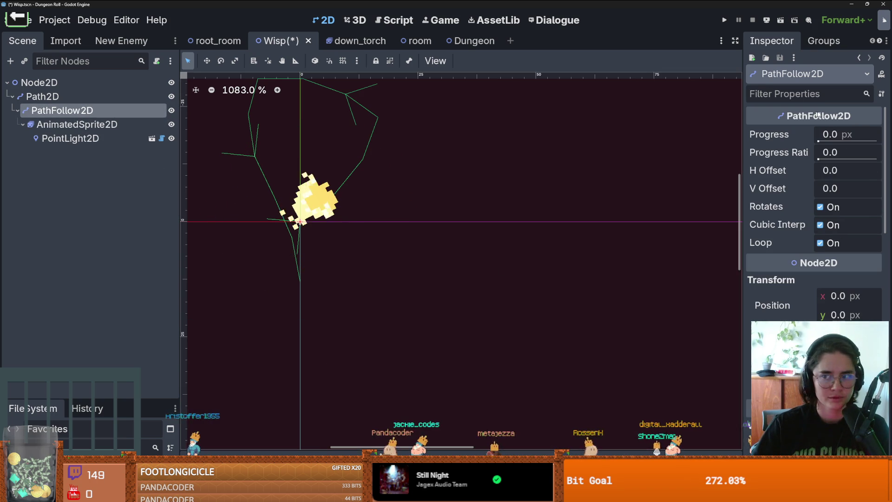
{"action": "mouse_move", "coordinate": [818, 159]}
{"action": "left_mouse_down"}
{"action": "mouse_move", "coordinate": [880, 177]}
{"action": "mouse_move", "coordinate": [818, 183]}
{"action": "mouse_move", "coordinate": [879, 190]}
{"action": "left_mouse_up"}
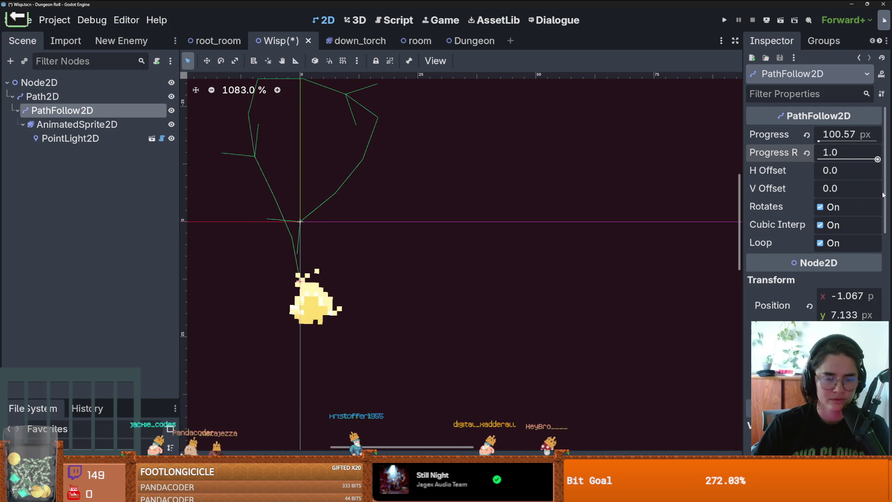
Step: Add an AnimationPlayer node directly under the Node2D root by searching 'animation'
{"action": "right_click", "coordinate": [62, 96]}
{"action": "right_click", "coordinate": [62, 84]}
{"action": "left_click", "coordinate": [70, 93]}
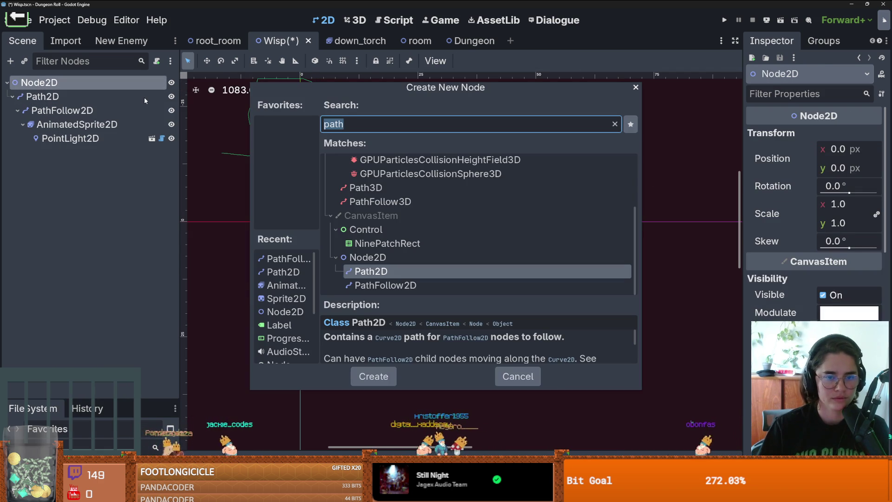
{"action": "type", "text": "animated"}
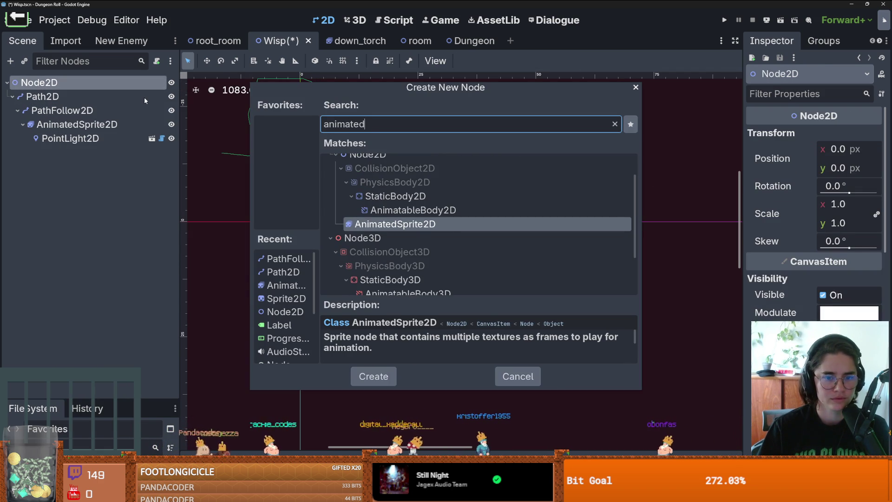
{"action": "key", "text": "BackSpace"}
{"action": "key", "text": "BackSpace"}
{"action": "key", "text": "BackSpace"}
{"action": "type", "text": "mation"}
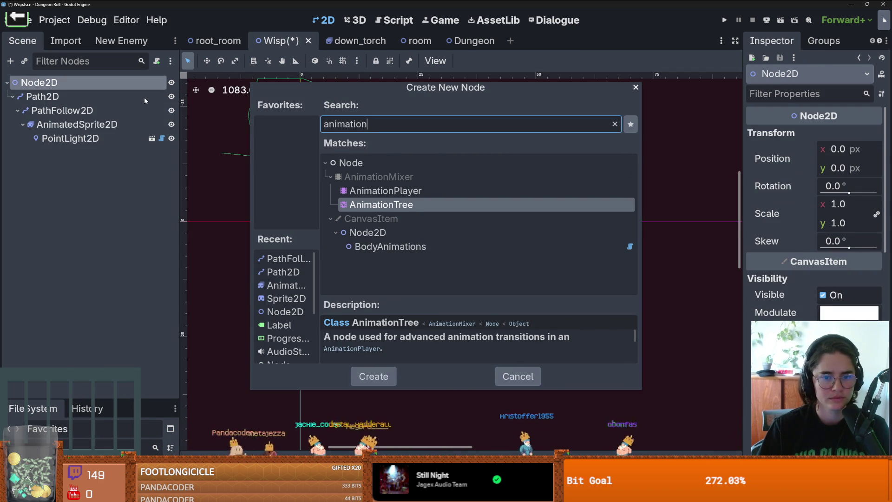
{"action": "key", "text": "Return"}
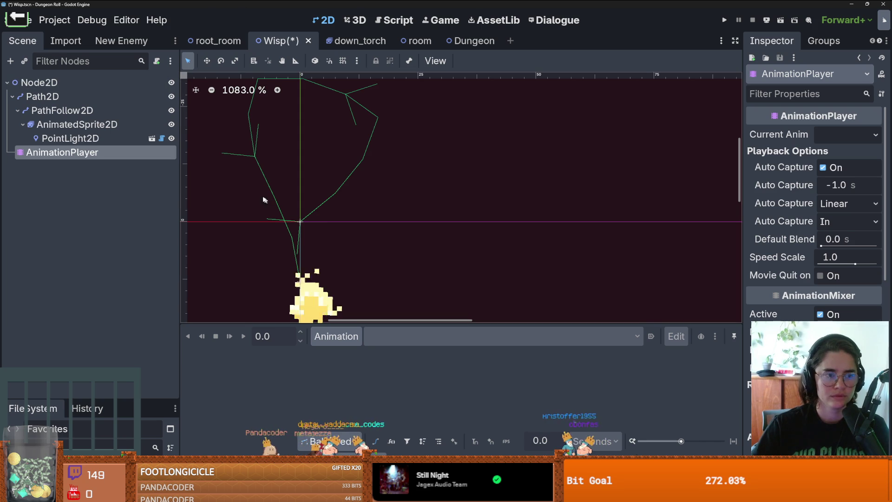
{"action": "left_click", "coordinate": [61, 138]}
{"action": "left_click", "coordinate": [61, 110]}
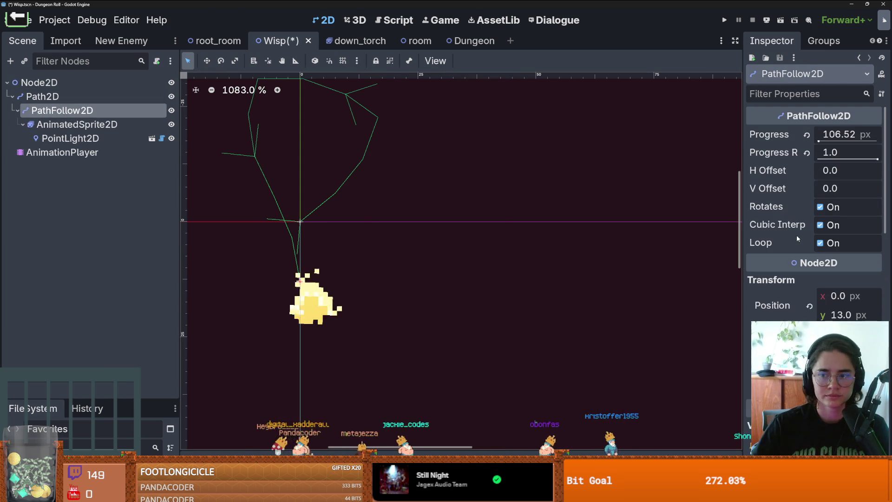